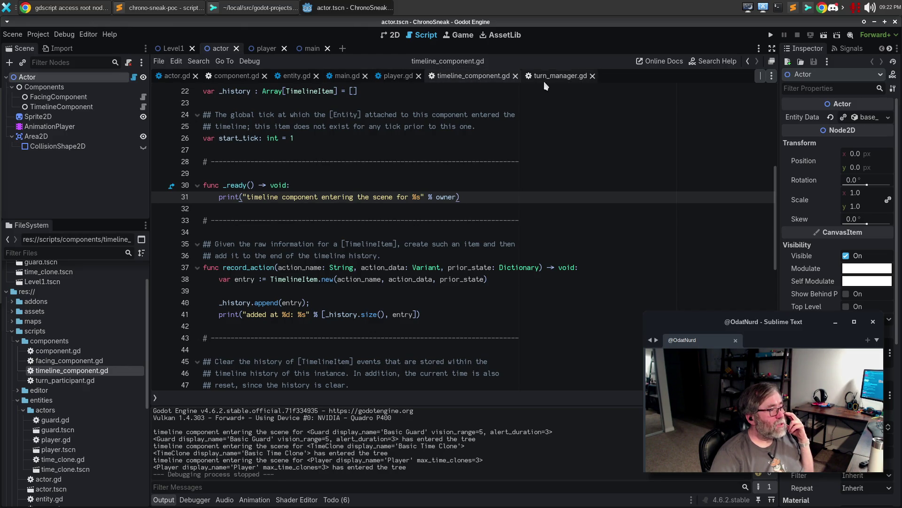
Review the uncommitted entity.gd changes in Sublime Merge before returning to Godot.
{"action": "left_click", "coordinate": [249, 7]}
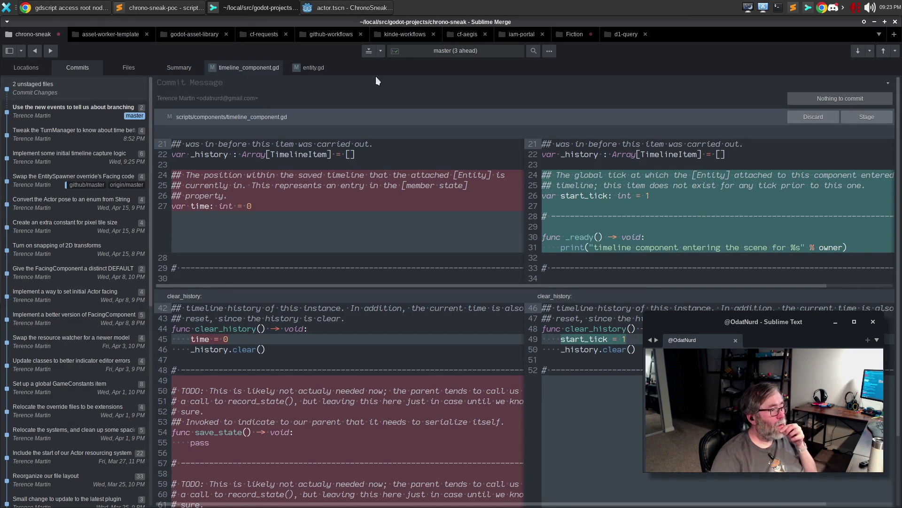
{"action": "left_click", "coordinate": [320, 67]}
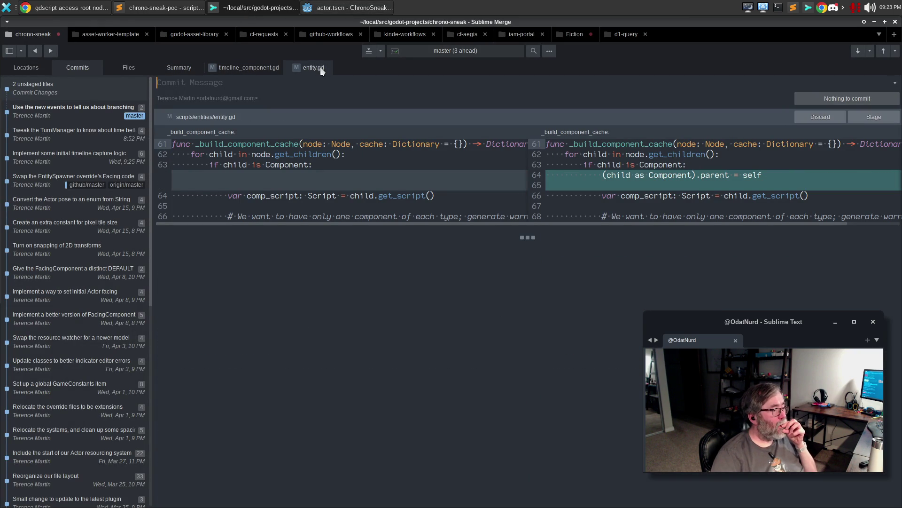
{"action": "mouse_move", "coordinate": [725, 134]}
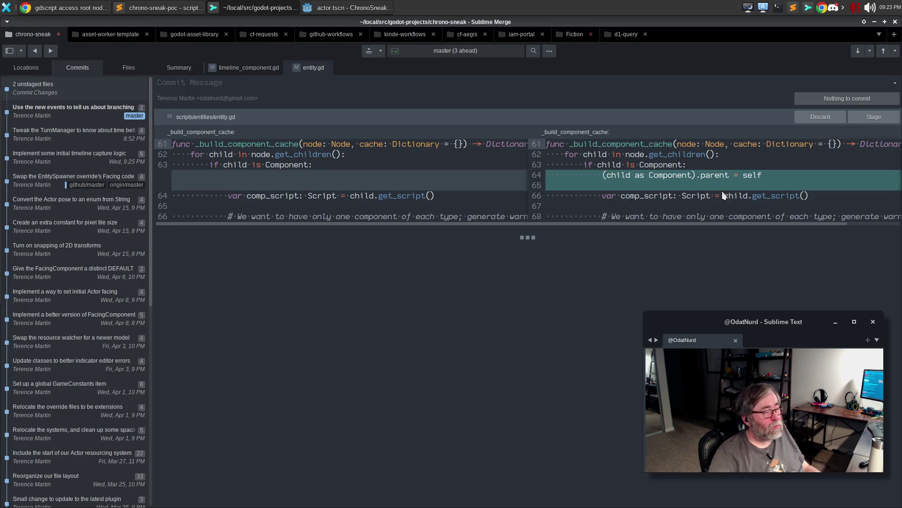
{"action": "key", "text": "alt+Tab"}
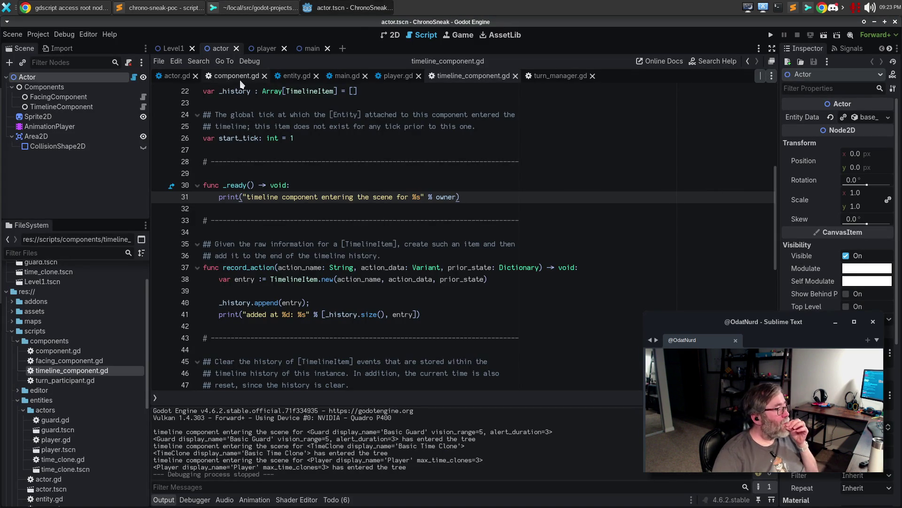
Delete the '(child as Component).parent = self' line and its blank line from entity.gd, then save.
{"action": "left_click", "coordinate": [238, 76]}
{"action": "left_click", "coordinate": [299, 77]}
{"action": "scroll", "coordinate": [329, 237], "scroll_direction": "down", "scroll_amount": 15}
{"action": "scroll", "coordinate": [329, 237], "scroll_direction": "up", "scroll_amount": 7}
{"action": "left_click", "coordinate": [329, 233]}
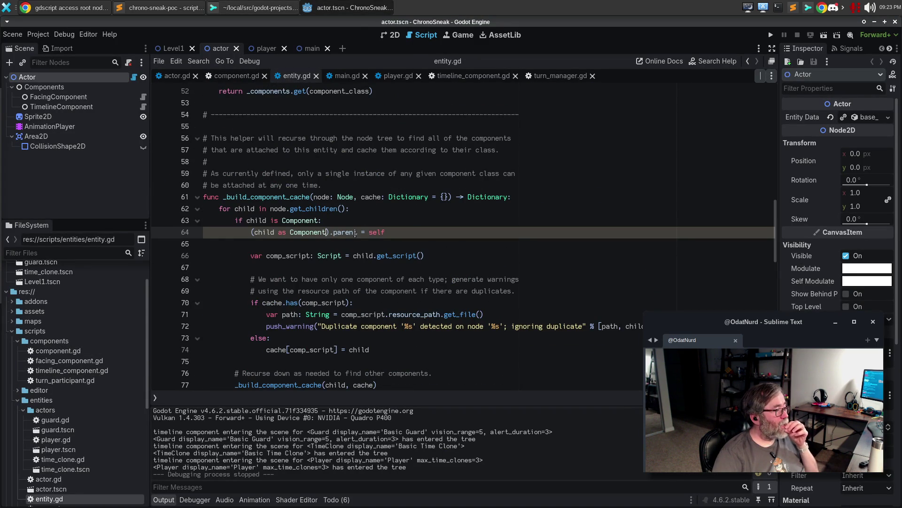
{"action": "left_click", "coordinate": [294, 244]}
{"action": "key", "text": "Up"}
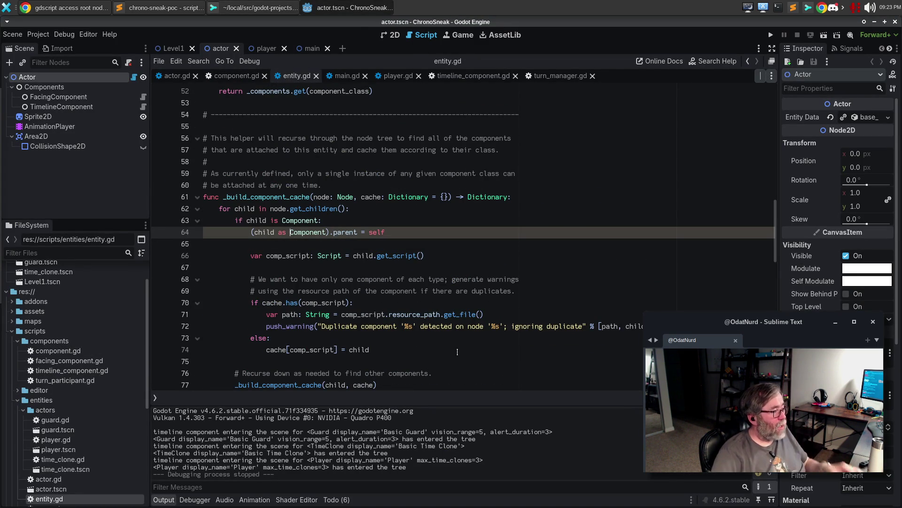
{"action": "key", "text": "ctrl+shift+k"}
{"action": "key", "text": "ctrl+shift+k"}
{"action": "key", "text": "ctrl+s"}
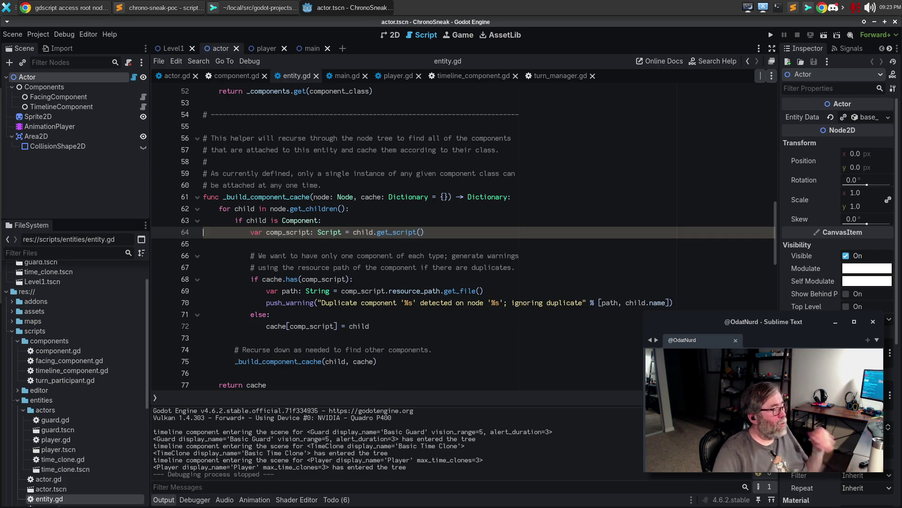
Look over the edited entity.gd and switch back to Sublime Merge.
{"action": "scroll", "coordinate": [399, 279], "scroll_direction": "up", "scroll_amount": 10}
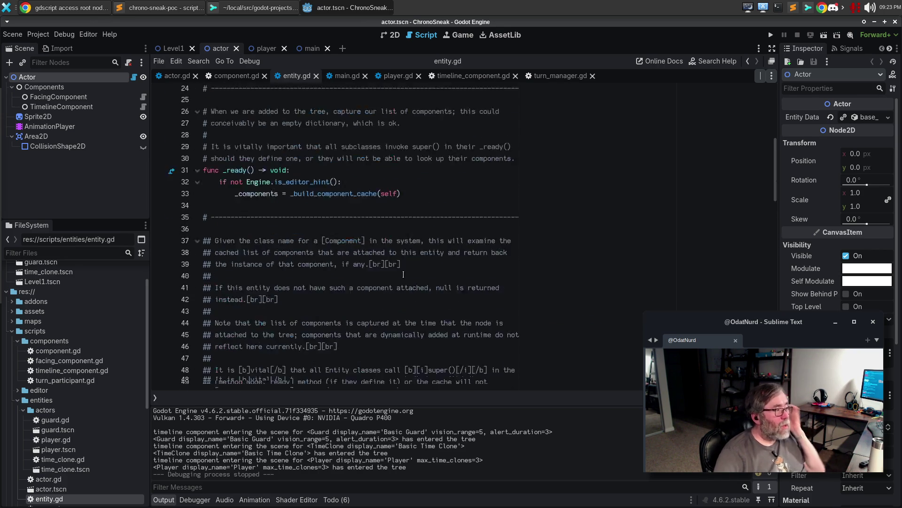
{"action": "scroll", "coordinate": [366, 115], "scroll_direction": "down", "scroll_amount": 2}
{"action": "scroll", "coordinate": [366, 116], "scroll_direction": "down", "scroll_amount": 3}
{"action": "key", "text": "alt+Tab"}
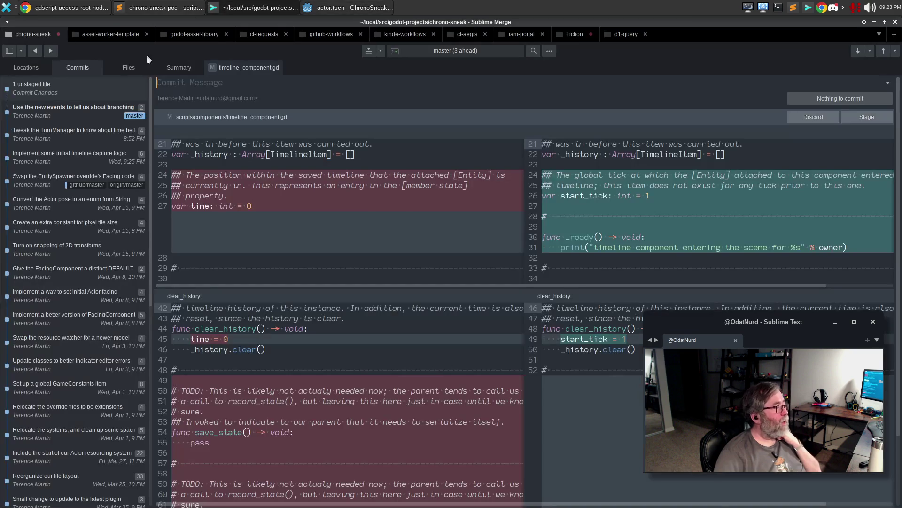
Recheck the timeline_component.gd diff, then run the ChronoSneak project from Godot with F5.
{"action": "mouse_move", "coordinate": [393, 166]}
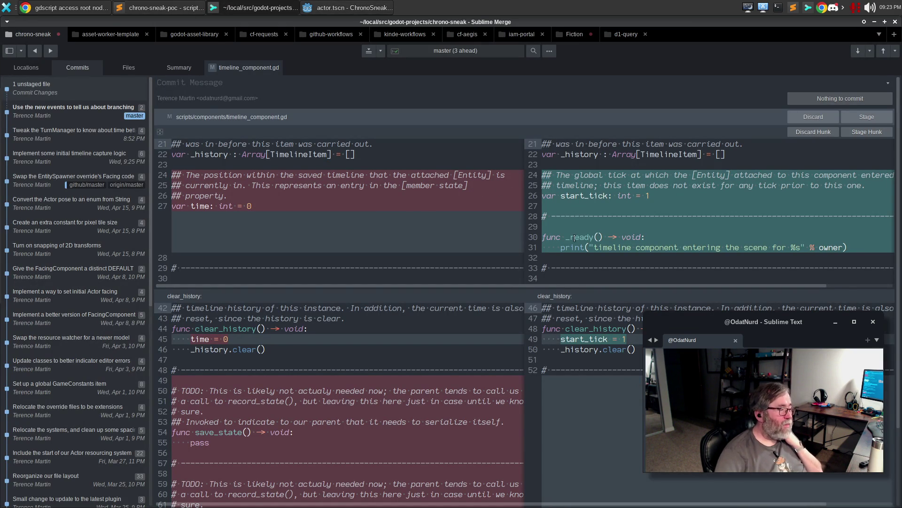
{"action": "scroll", "coordinate": [574, 238], "scroll_direction": "down", "scroll_amount": 3}
{"action": "scroll", "coordinate": [574, 238], "scroll_direction": "up", "scroll_amount": 3}
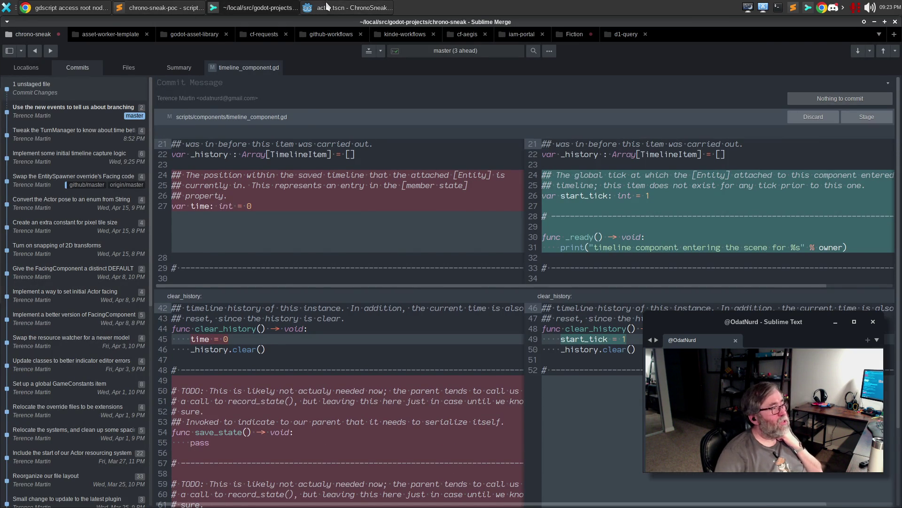
{"action": "left_click", "coordinate": [328, 5]}
{"action": "key", "text": "F5"}
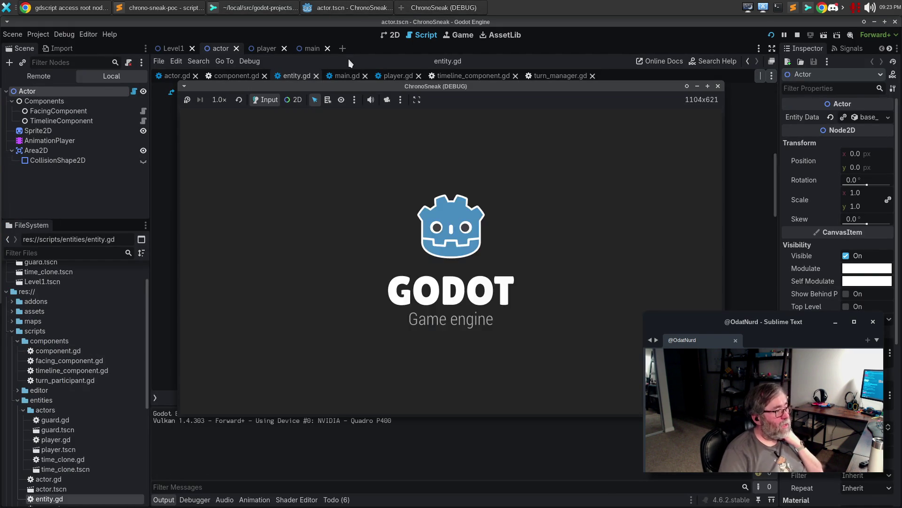
Move the player down and turn right, then close the ChronoSneak game window.
{"action": "key", "text": "Down"}
{"action": "key", "text": "Right"}
{"action": "key", "text": "Right"}
{"action": "key", "text": "Right"}
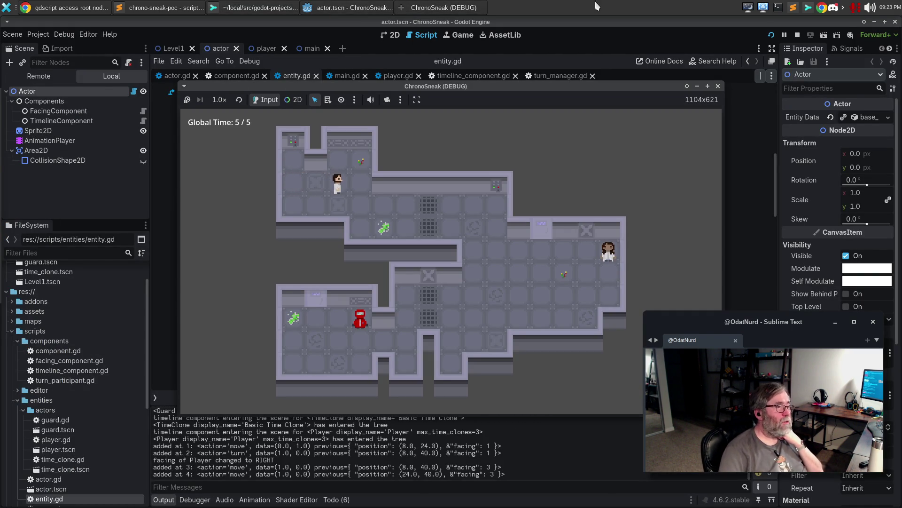
{"action": "left_click", "coordinate": [718, 87]}
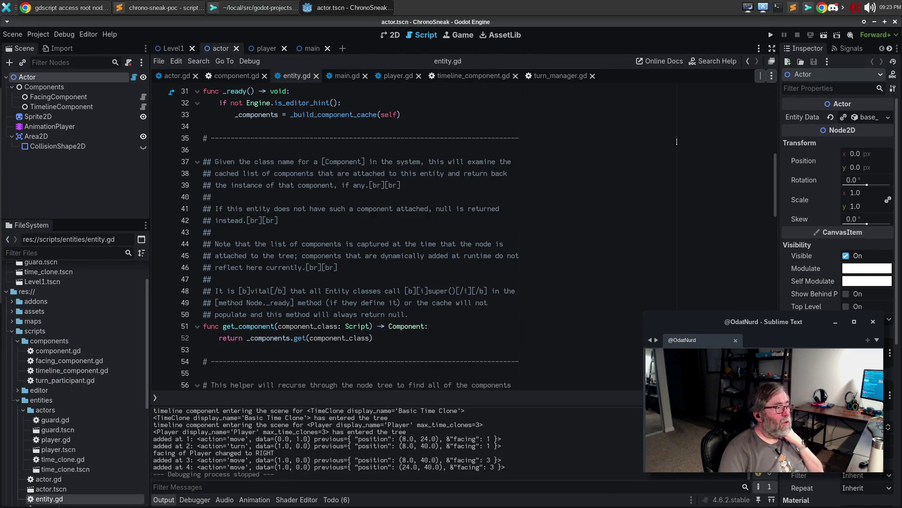
Check entity.gd's component cache call, then open timeline_component.gd.
{"action": "scroll", "coordinate": [566, 167], "scroll_direction": "down", "scroll_amount": 5}
{"action": "scroll", "coordinate": [552, 163], "scroll_direction": "up", "scroll_amount": 8}
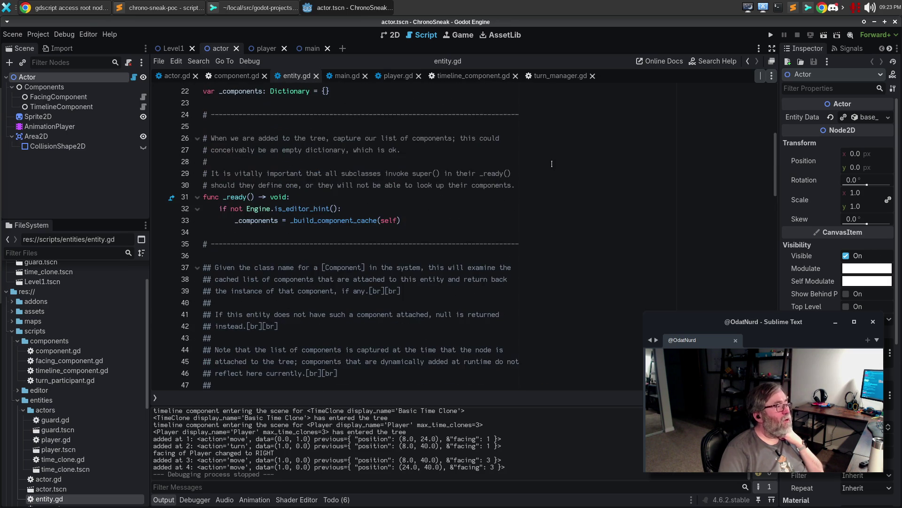
{"action": "left_click", "coordinate": [486, 223]}
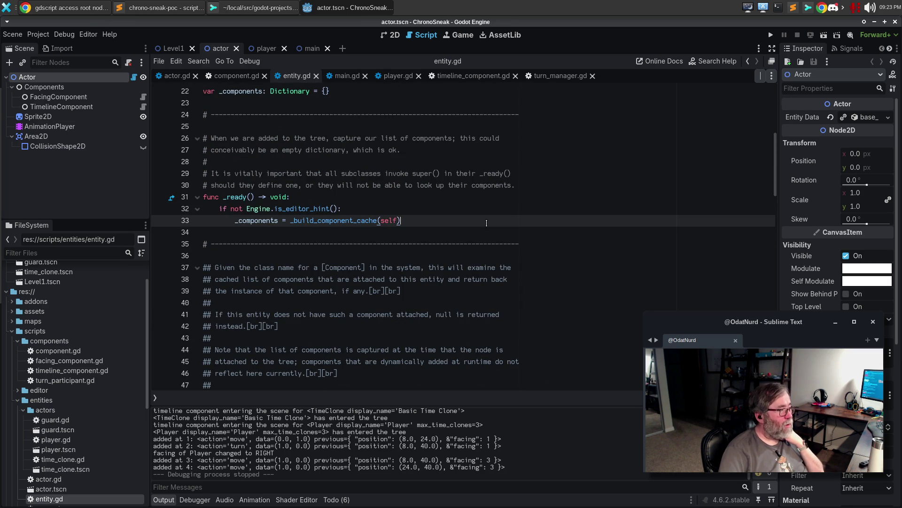
{"action": "left_click", "coordinate": [477, 77]}
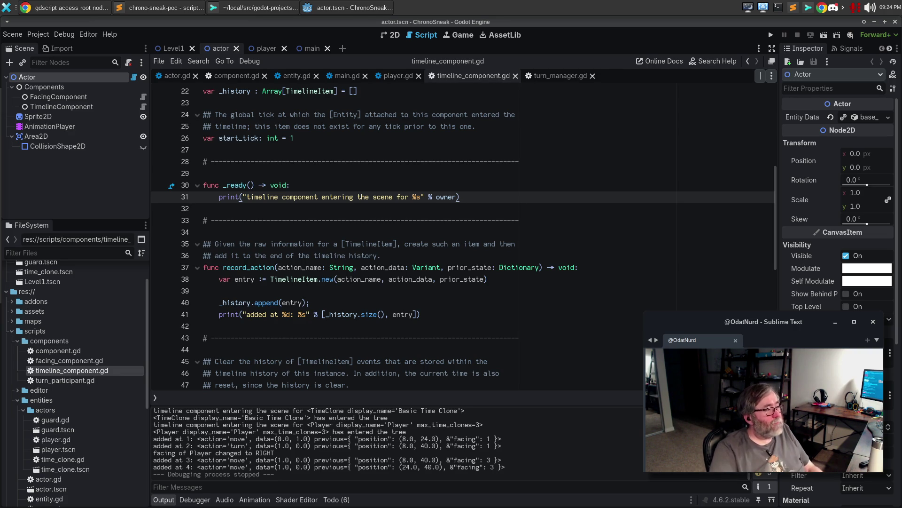
Add a new line after _ready's print statement starting with the autocompleted TurnManager.
{"action": "left_click", "coordinate": [476, 197]}
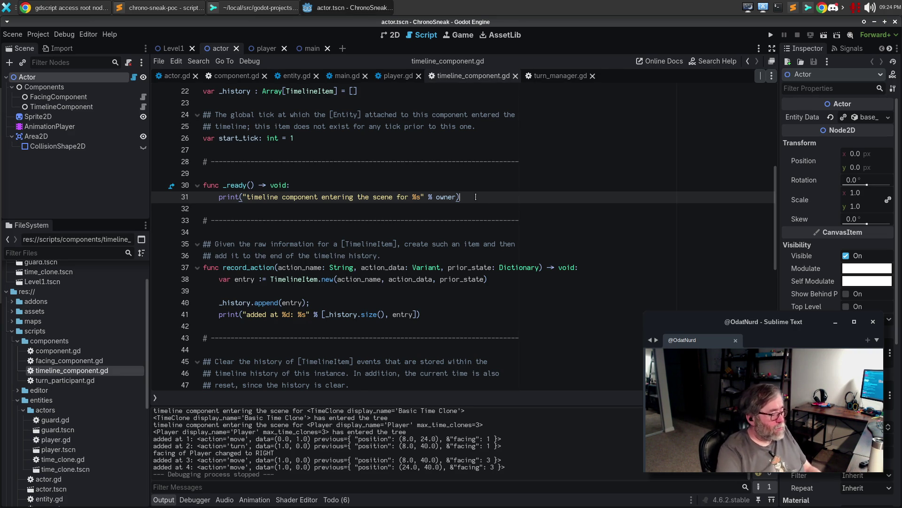
{"action": "key", "text": "Return"}
{"action": "type", "text": "Timeline"}
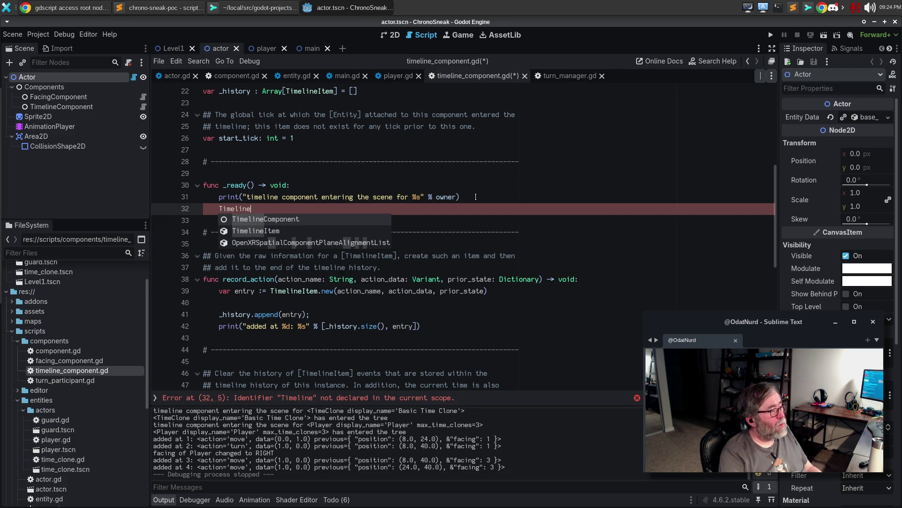
{"action": "key", "text": "BackSpace"}
{"action": "key", "text": "BackSpace"}
{"action": "key", "text": "BackSpace"}
{"action": "type", "text": "urnMa"}
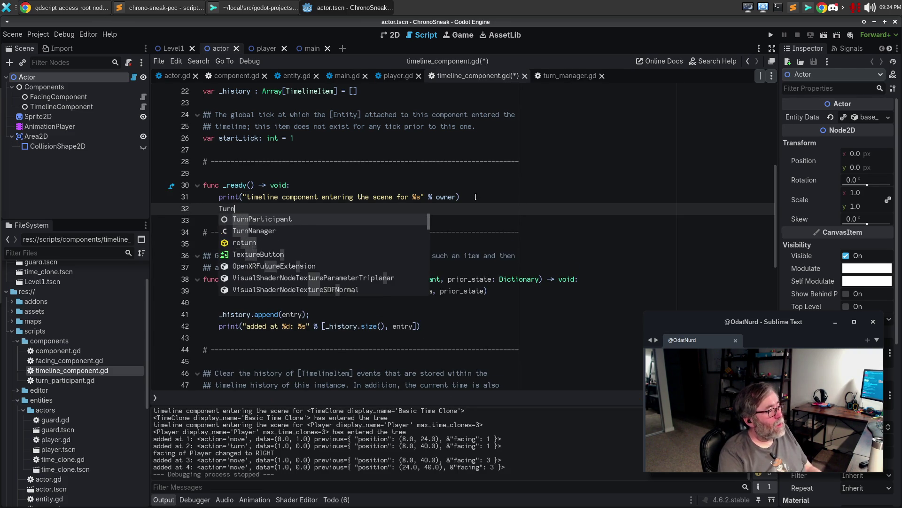
{"action": "key", "text": "Return"}
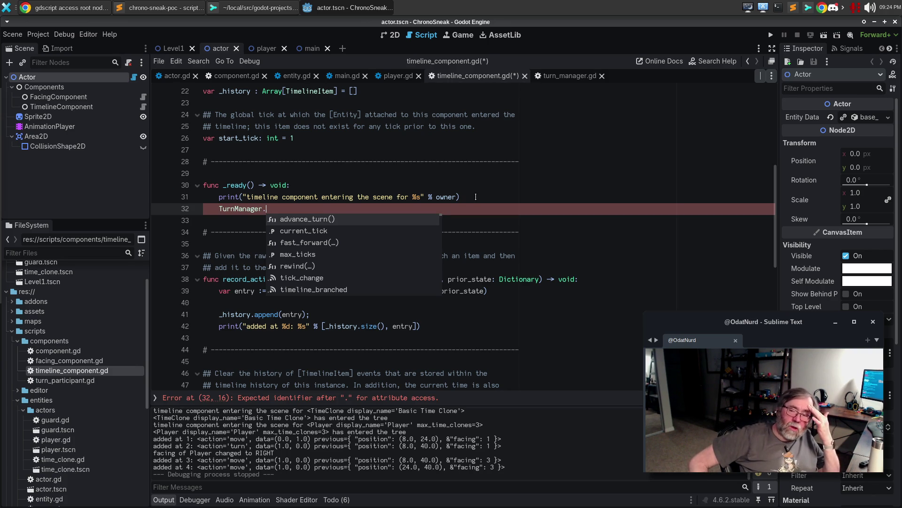
Find the time_shift signal declaration in turn_manager.gd, then go back to timeline_component.gd.
{"action": "left_click", "coordinate": [568, 79]}
{"action": "scroll", "coordinate": [554, 216], "scroll_direction": "up", "scroll_amount": 6}
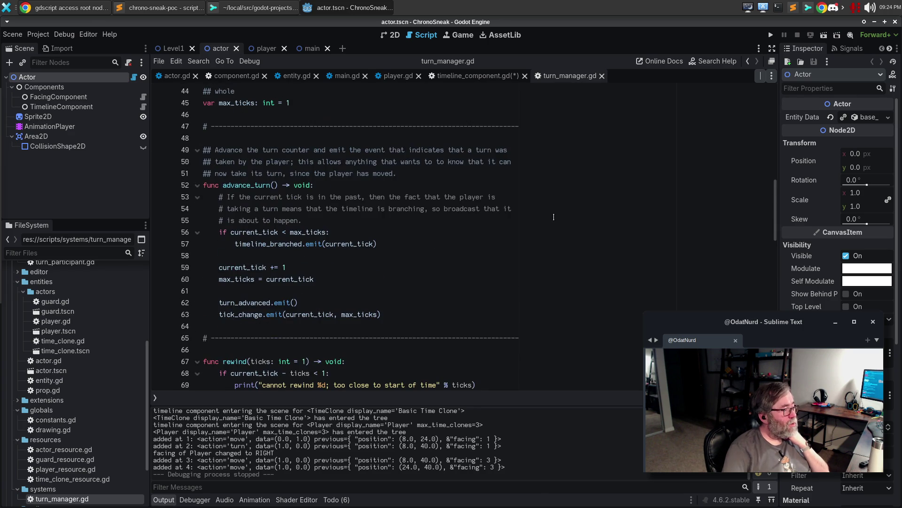
{"action": "scroll", "coordinate": [554, 217], "scroll_direction": "up", "scroll_amount": 7}
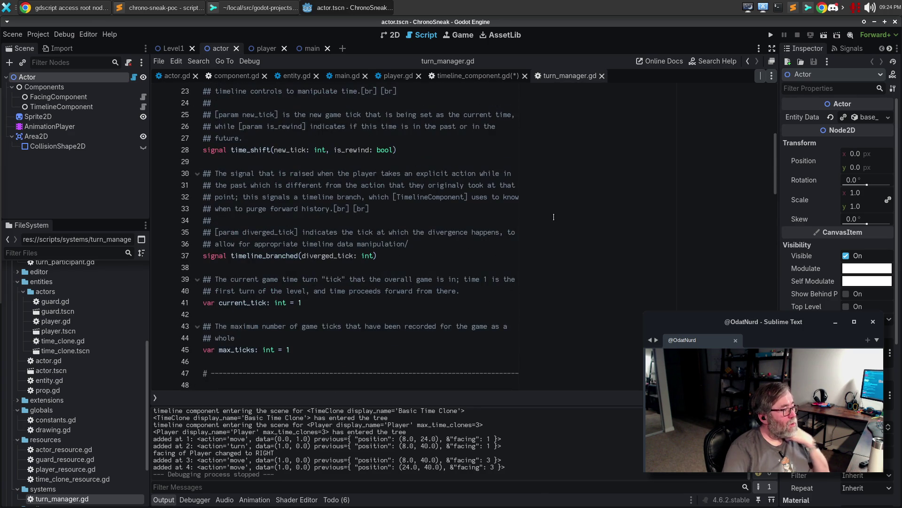
{"action": "scroll", "coordinate": [553, 217], "scroll_direction": "up", "scroll_amount": 5}
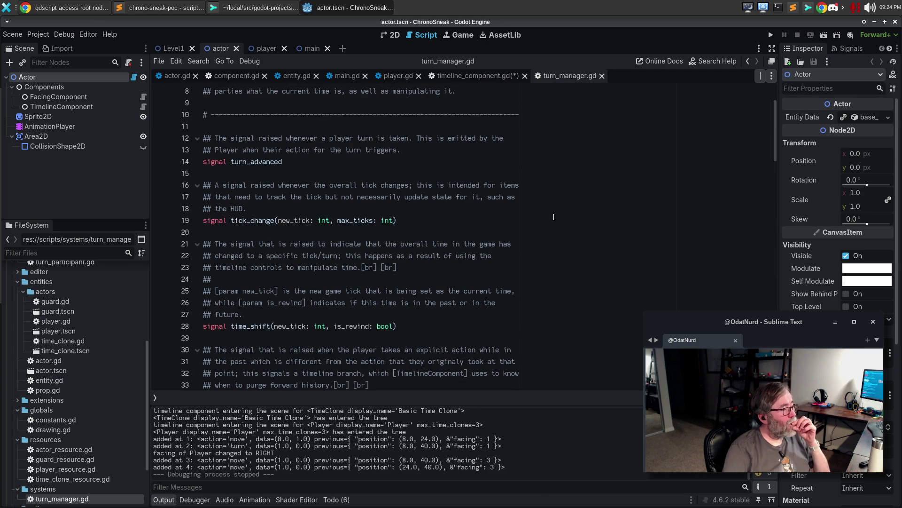
{"action": "scroll", "coordinate": [544, 176], "scroll_direction": "down", "scroll_amount": 1}
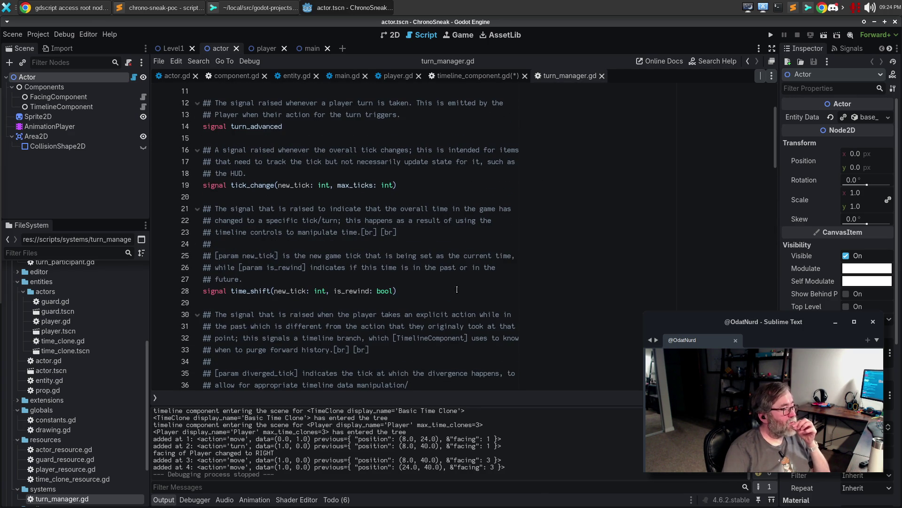
{"action": "left_click", "coordinate": [436, 290]}
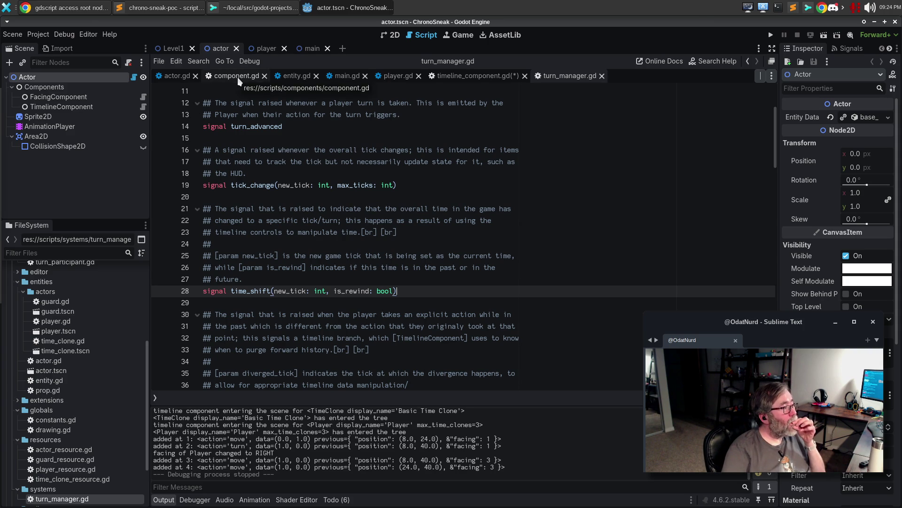
{"action": "left_click", "coordinate": [459, 77]}
Add TurnManager.time_shift.connect(_on_time_shift) to _ready.
{"action": "key", "text": "Return"}
{"action": "key", "text": "Return"}
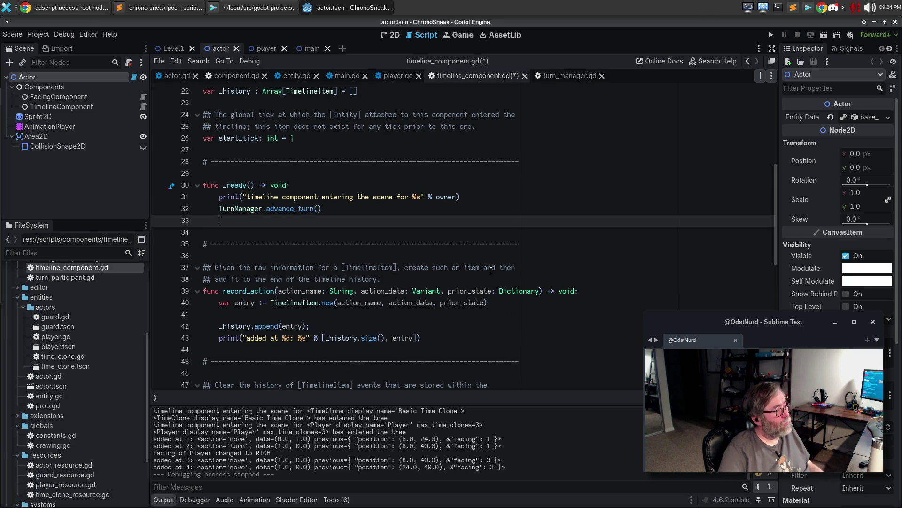
{"action": "key", "text": "ctrl+z"}
{"action": "key", "text": "ctrl+z"}
{"action": "type", "text": "t"}
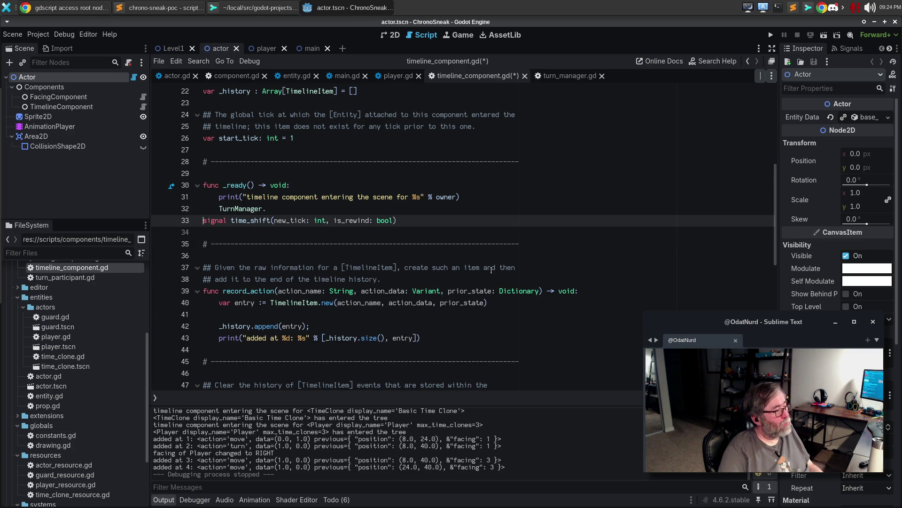
{"action": "type", "text": "ime_shif"}
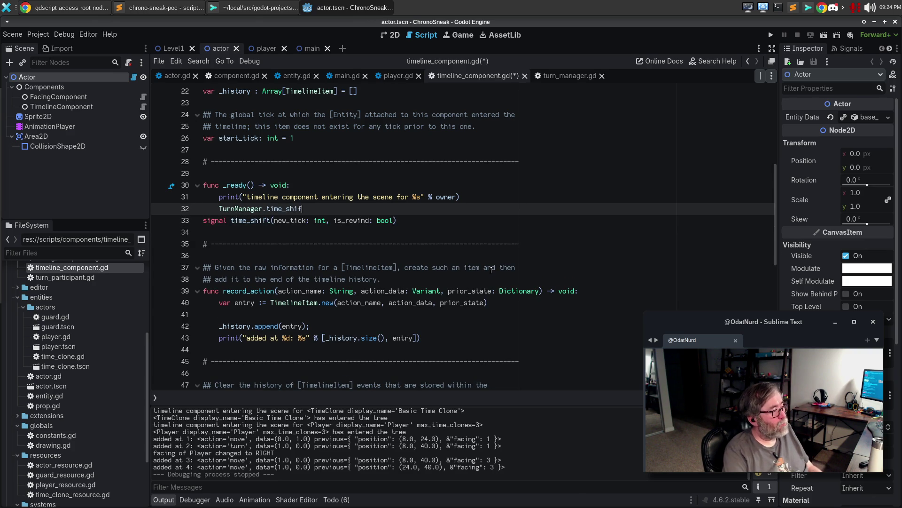
{"action": "type", "text": "t.connect"}
{"action": "key", "text": "Return"}
{"action": "type", "text": "_on_time_"}
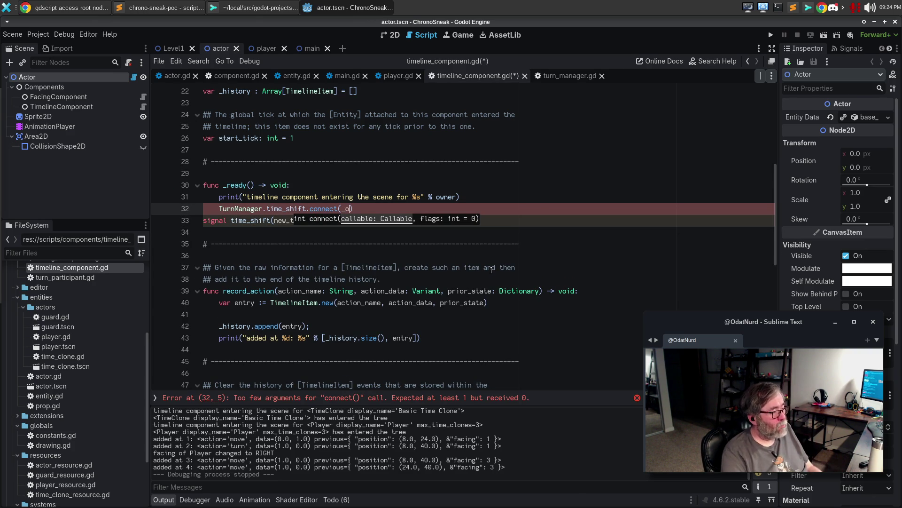
{"action": "type", "text": "shirt"}
{"action": "key", "text": "BackSpace"}
{"action": "key", "text": "BackSpace"}
{"action": "type", "text": "ft"}
Create func _on_time_shift(new_tick: int, is_rewind: bool) -> void with a pass body.
{"action": "key", "text": "Down"}
{"action": "key", "text": "Down"}
{"action": "key", "text": "Down"}
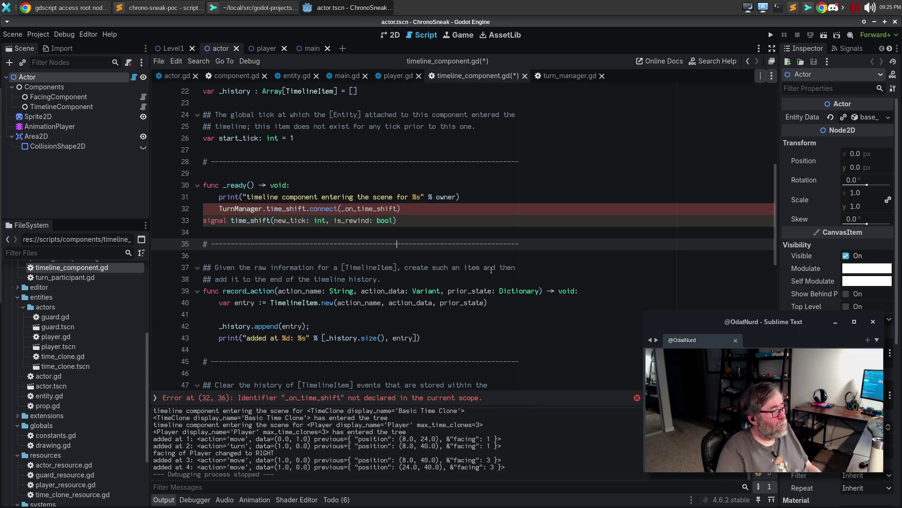
{"action": "key", "text": "Down"}
{"action": "type", "text": "# ------------------------------------------------------------------------------"}
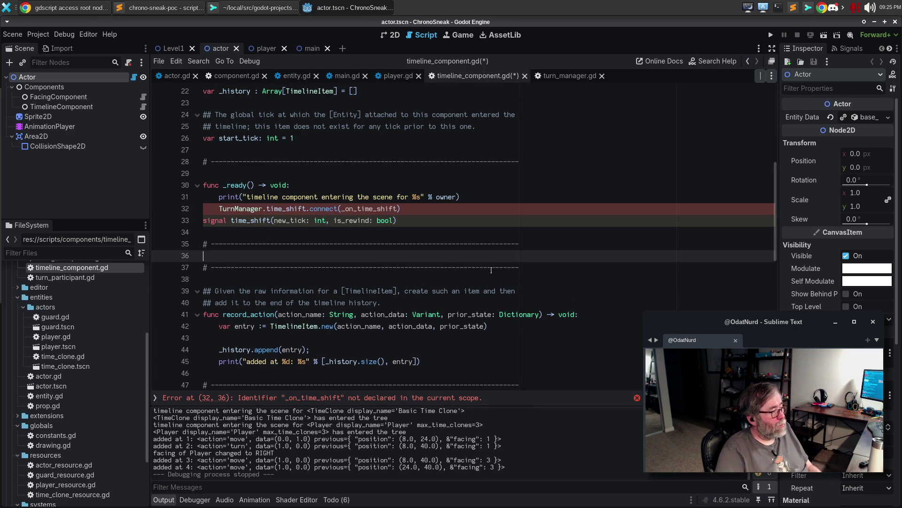
{"action": "type", "text": "func _on_time_shift("}
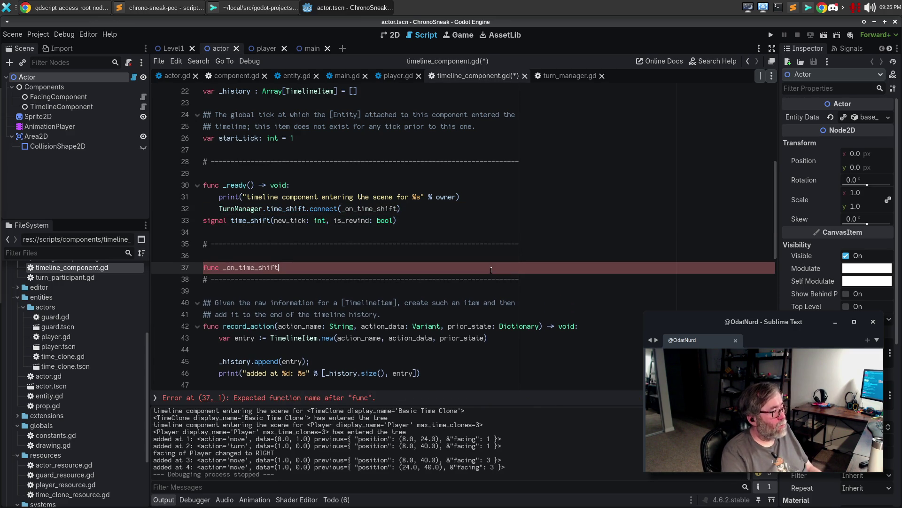
{"action": "type", "text": "new_tick: int, i"}
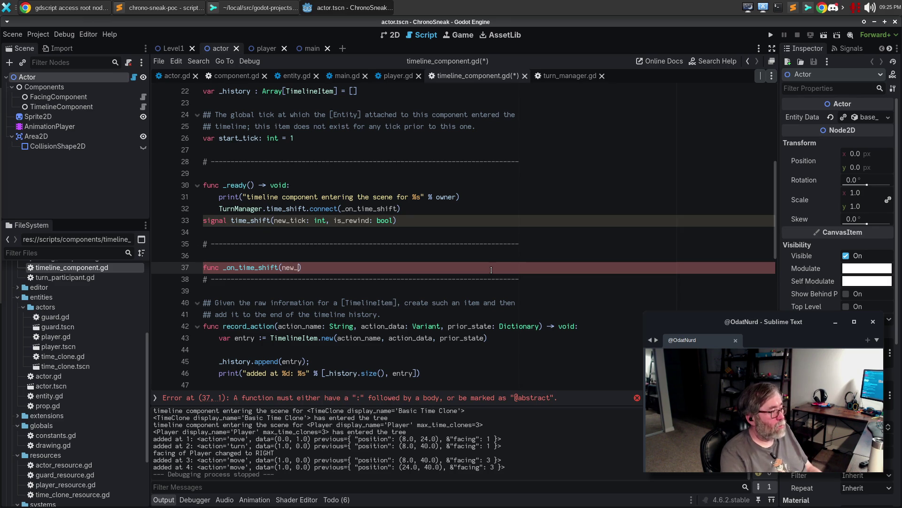
{"action": "type", "text": "s_rewind;"}
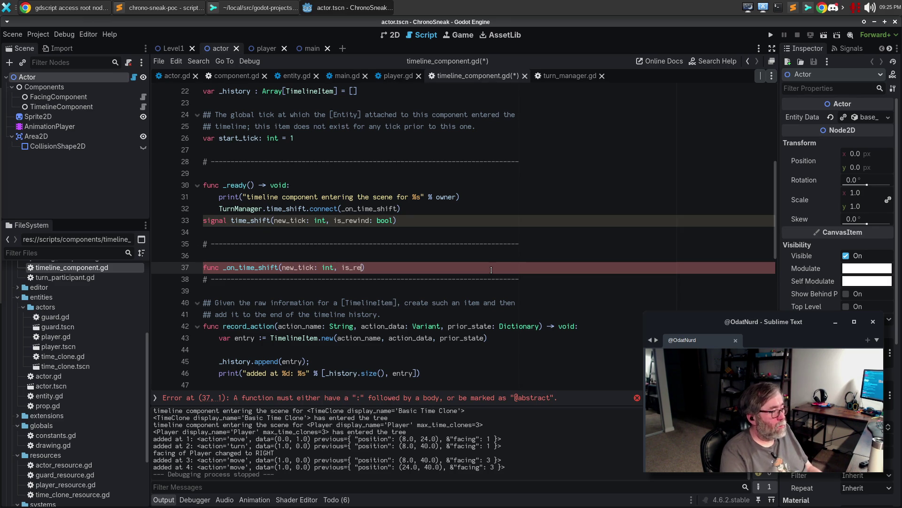
{"action": "type", "text": " bo"}
{"action": "key", "text": "Left"}
{"action": "key", "text": "Left"}
{"action": "key", "text": "Left"}
{"action": "key", "text": "BackSpace"}
{"action": "type", "text": ":"}
{"action": "key", "text": "Right"}
{"action": "key", "text": "Right"}
{"action": "key", "text": "Right"}
{"action": "type", "text": "ol"}
{"action": "type", "text": ":"}
{"action": "type", "text": "void:"}
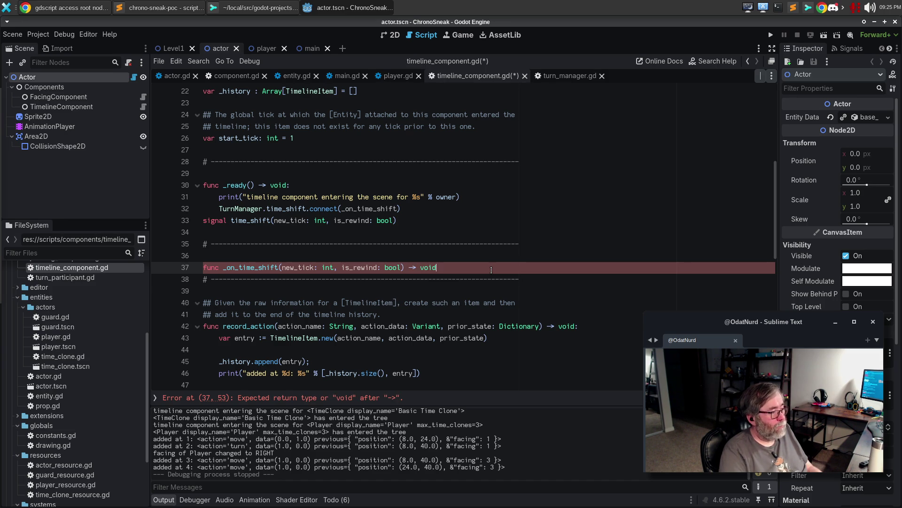
{"action": "key", "text": "Return"}
{"action": "type", "text": "pass"}
{"action": "key", "text": "Return"}
Make the handler print "time is shifting for %s to tick %s" with owner and new_tick.
{"action": "key", "text": "Up"}
{"action": "key", "text": "Up"}
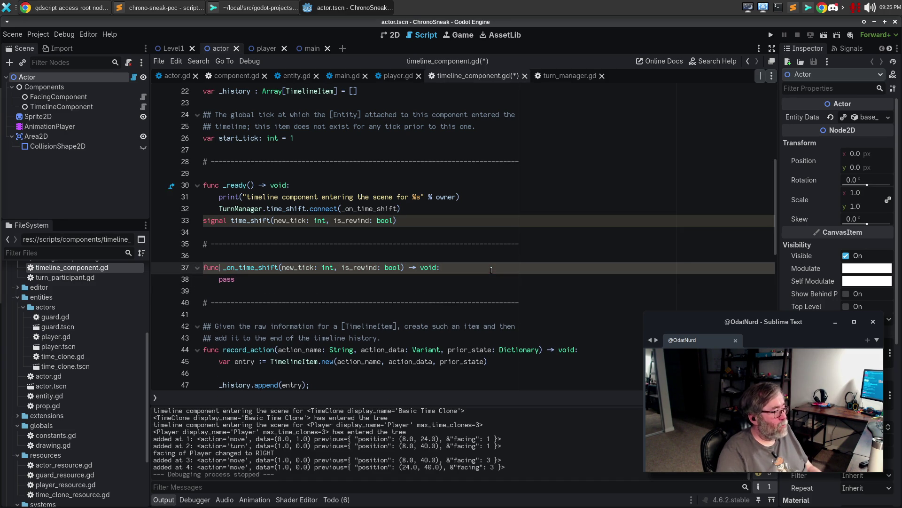
{"action": "key", "text": "Return"}
{"action": "type", "text": "create_tween()"}
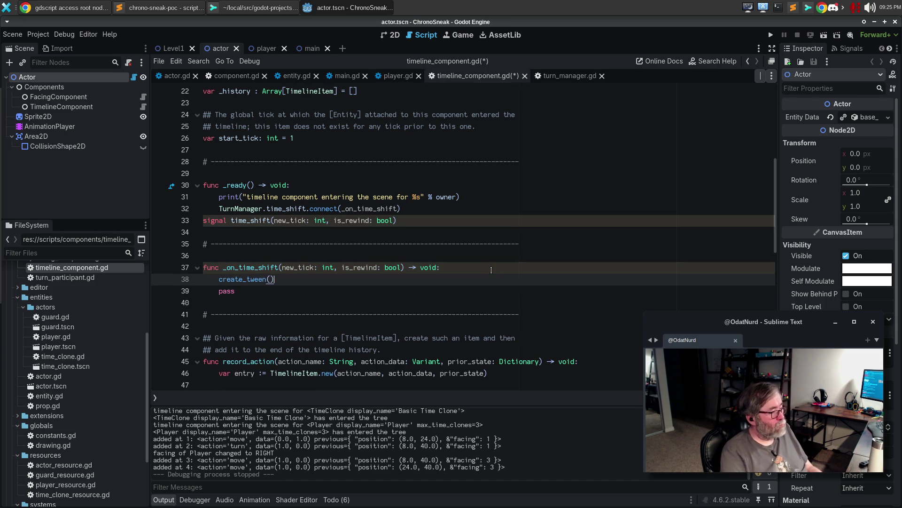
{"action": "key", "text": "ctrl+z"}
{"action": "type", "text": "reate_"}
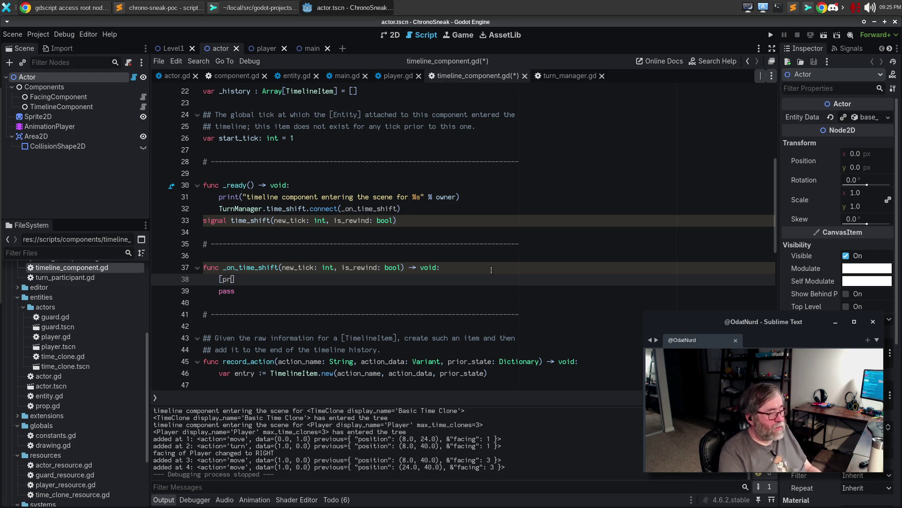
{"action": "key", "text": "ctrl+BackSpace"}
{"action": "type", "text": "["}
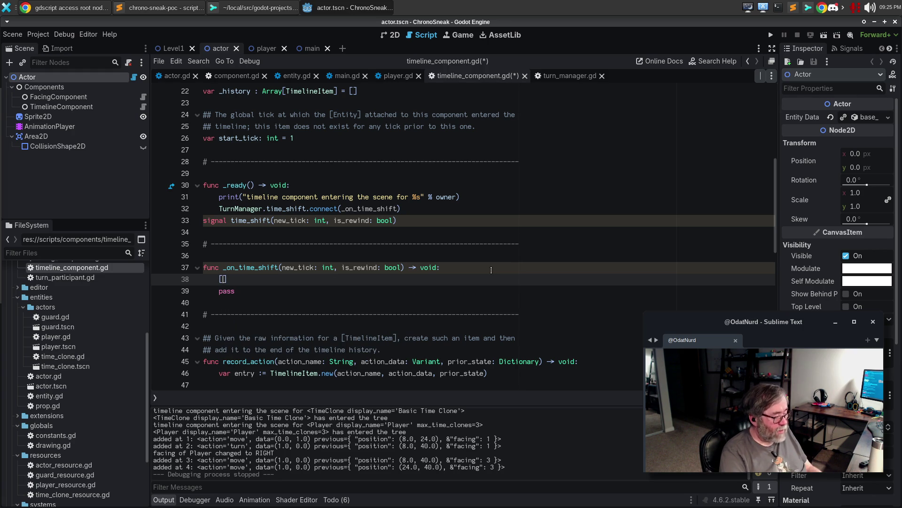
{"action": "key", "text": "BackSpace"}
{"action": "type", "text": "print(\""}
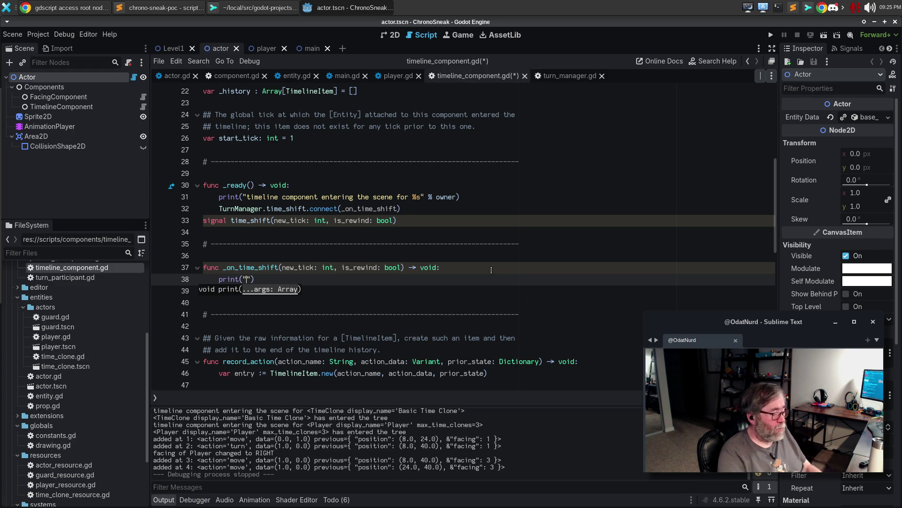
{"action": "type", "text": "time is shif"}
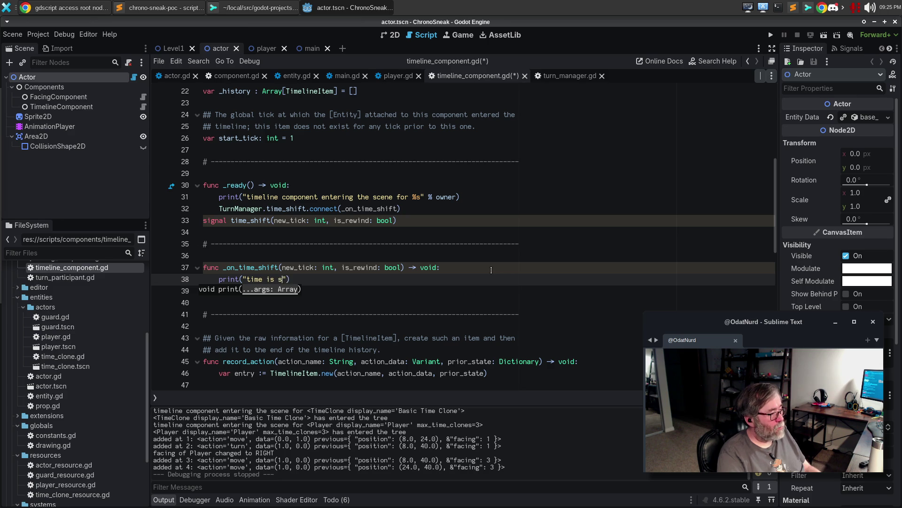
{"action": "type", "text": "ting for %"}
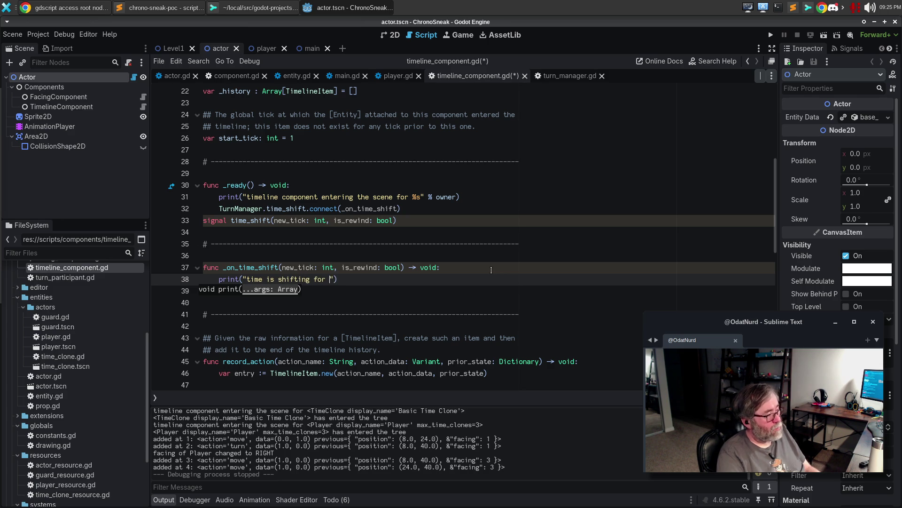
{"action": "type", "text": "s to tick %s"}
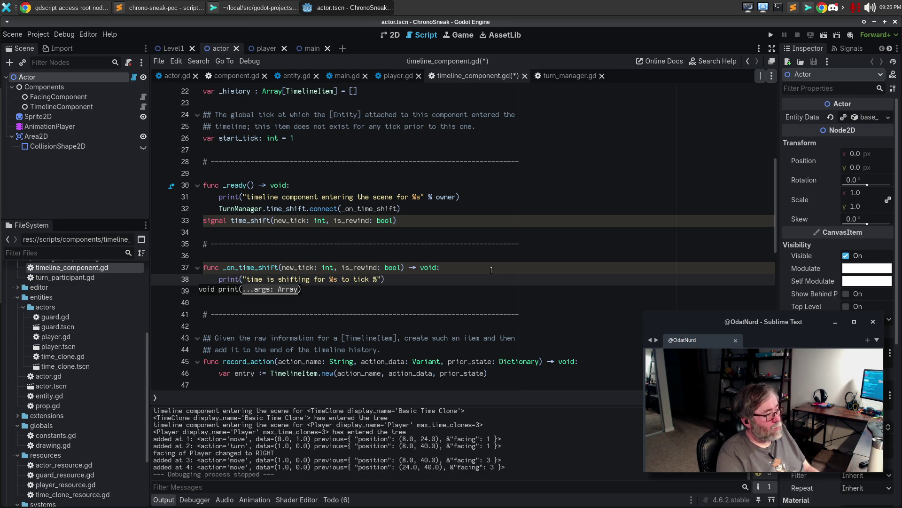
{"action": "type", "text": " % ["}
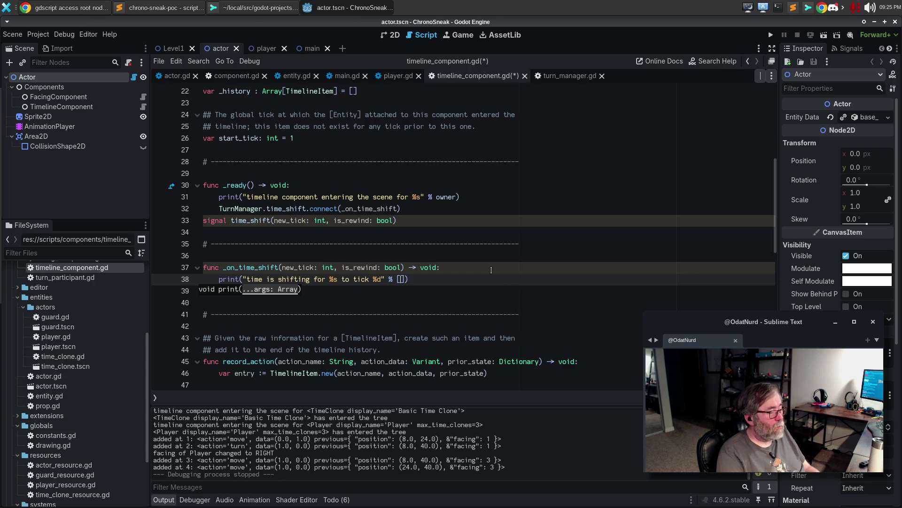
{"action": "type", "text": "owner,"}
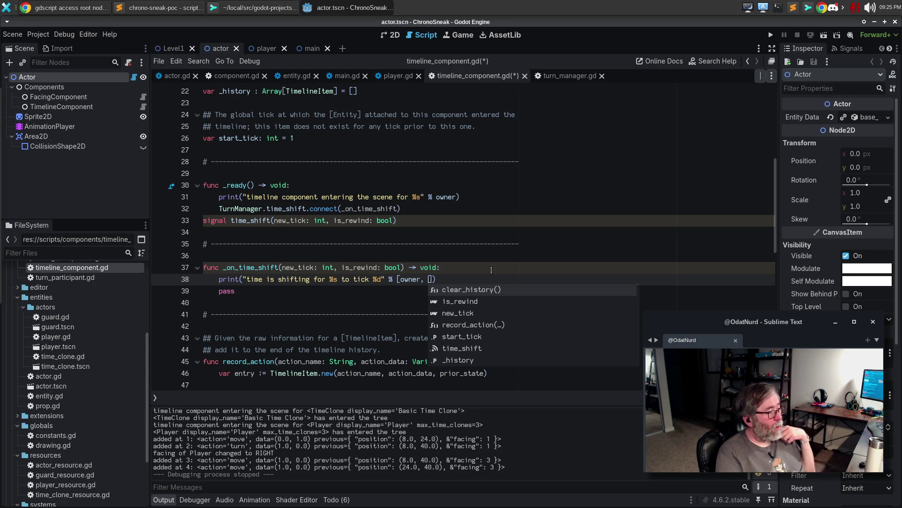
{"action": "type", "text": "new_tick"}
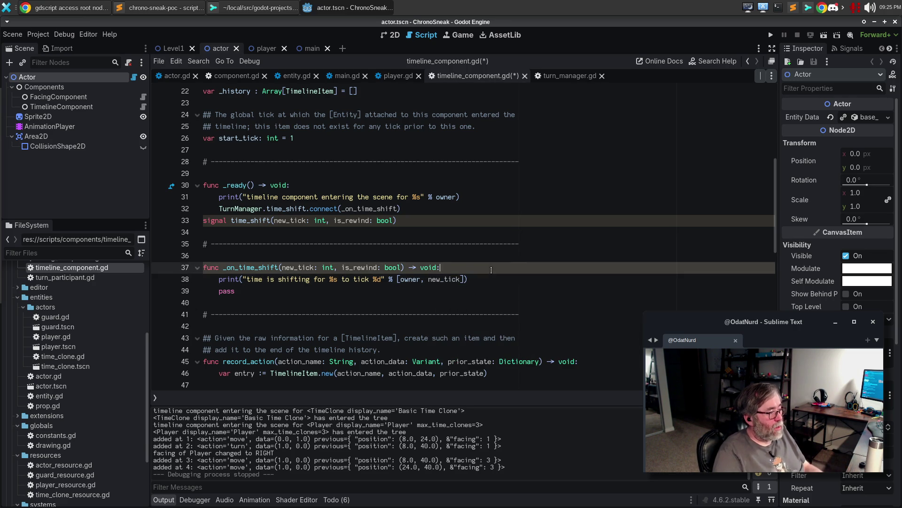
Remove the stray signal declaration line and save timeline_component.gd.
{"action": "key", "text": "Up"}
{"action": "key", "text": "Up"}
{"action": "key", "text": "Up"}
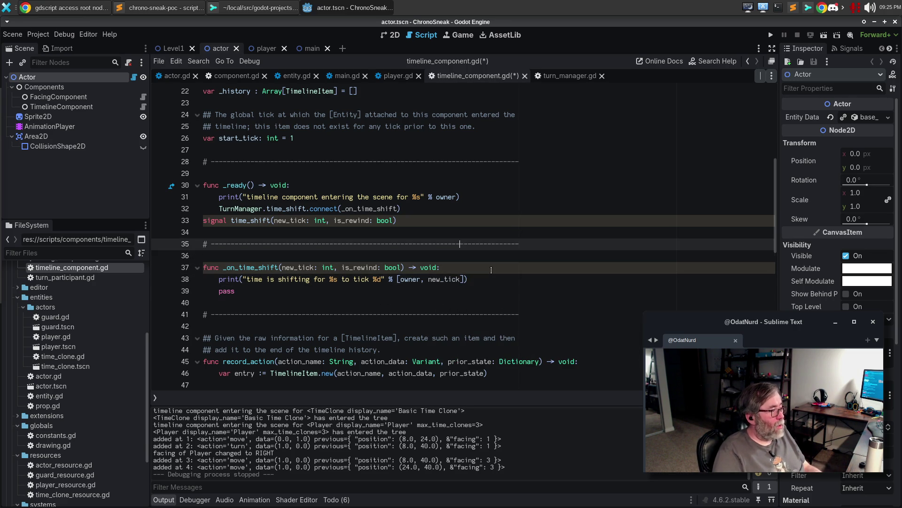
{"action": "key", "text": "ctrl+x"}
{"action": "key", "text": "ctrl+s"}
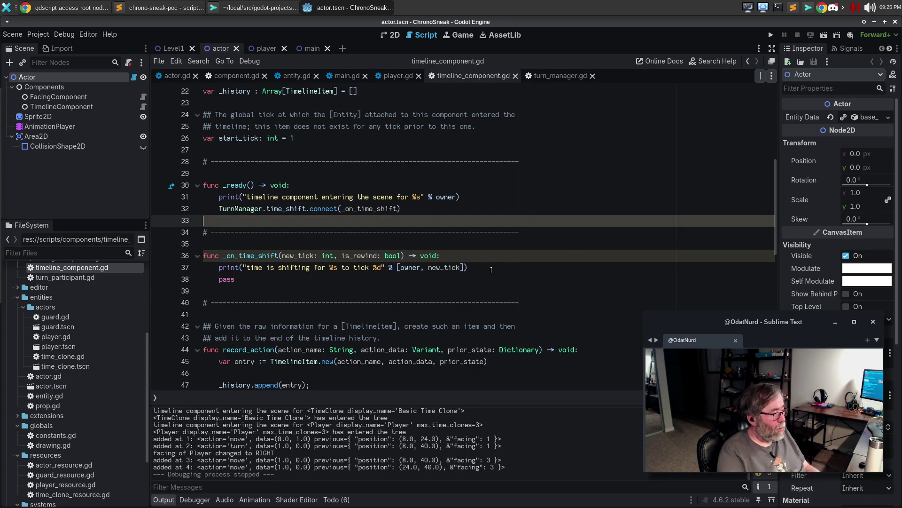
Run ChronoSneak, restart it, and move the player down and right.
{"action": "key", "text": "F5"}
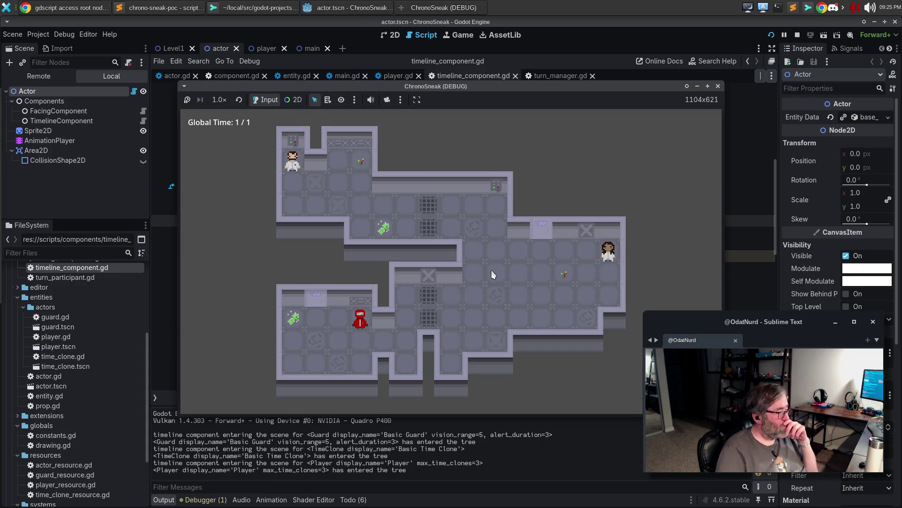
{"action": "double_click", "coordinate": [374, 88]}
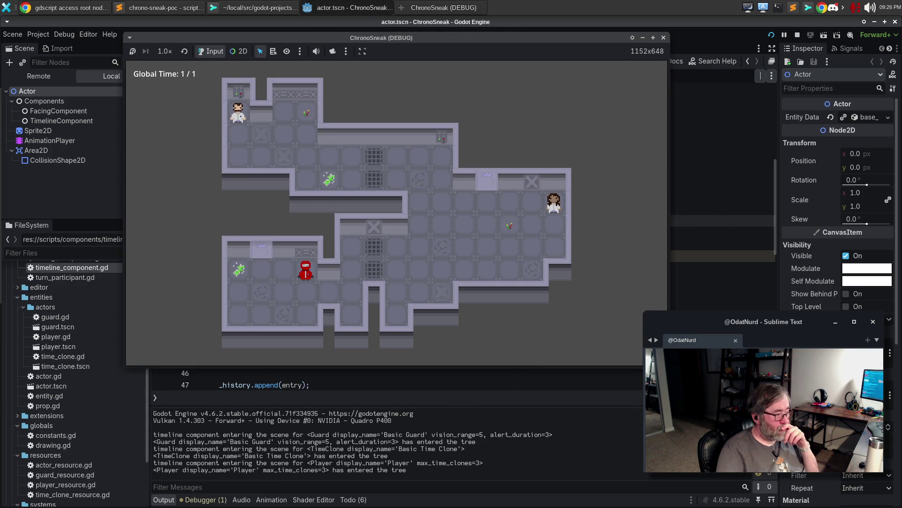
{"action": "key", "text": "F8"}
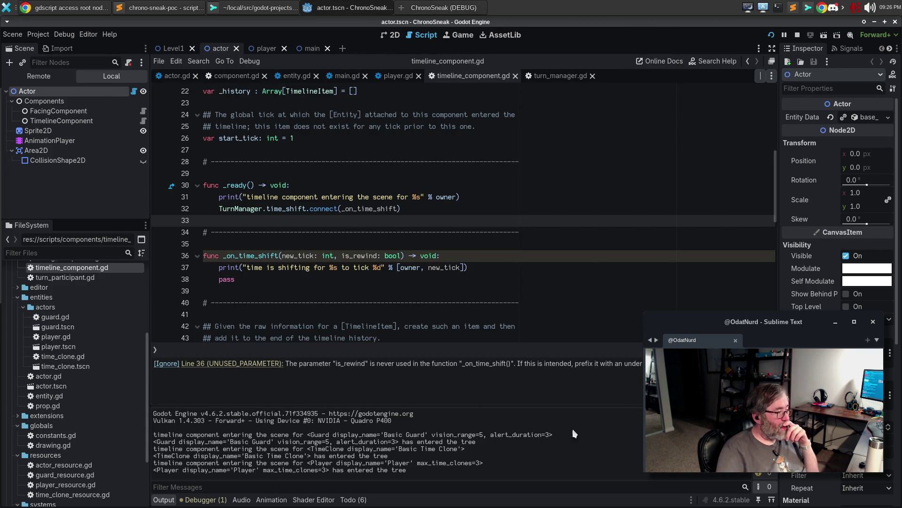
{"action": "key", "text": "F5"}
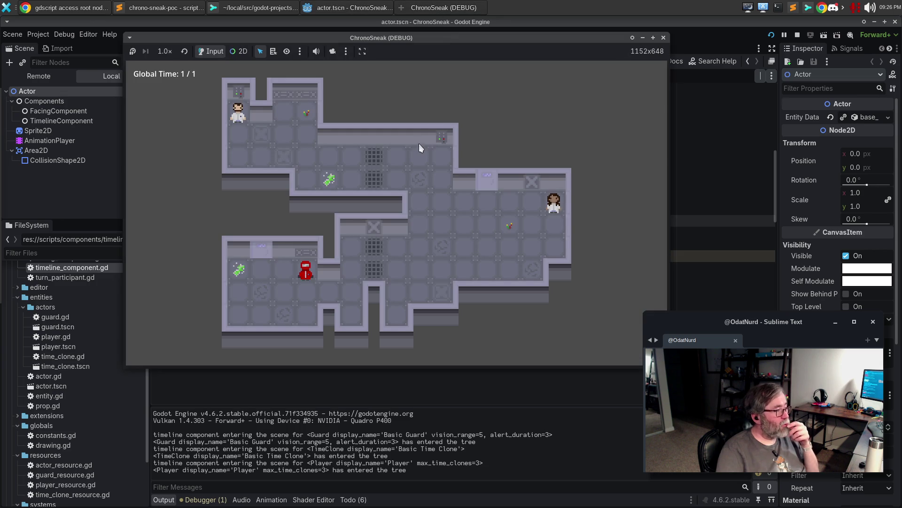
{"action": "key", "text": "Down"}
{"action": "key", "text": "Down"}
{"action": "key", "text": "Right"}
{"action": "key", "text": "Right"}
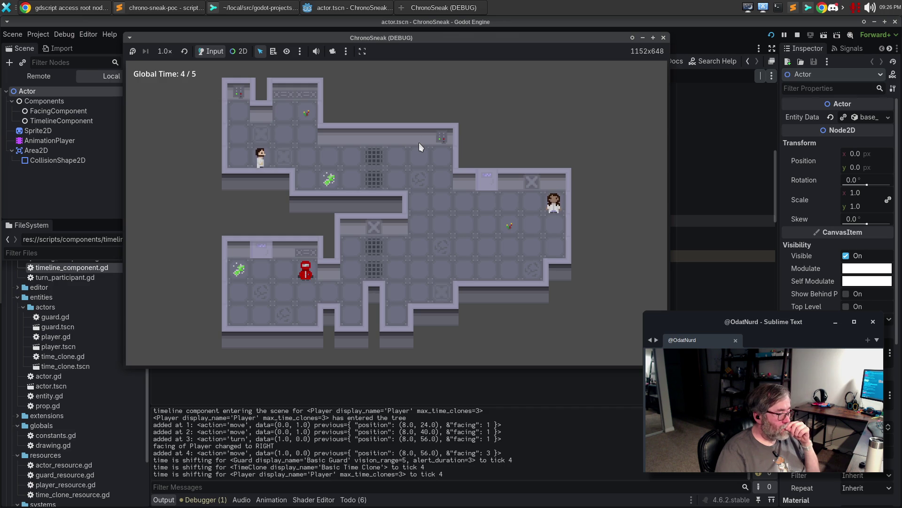
Rewind with Z and advance with X, try rewinding past the start, then close the game.
{"action": "key", "text": "z"}
{"action": "key", "text": "z"}
{"action": "key", "text": "z"}
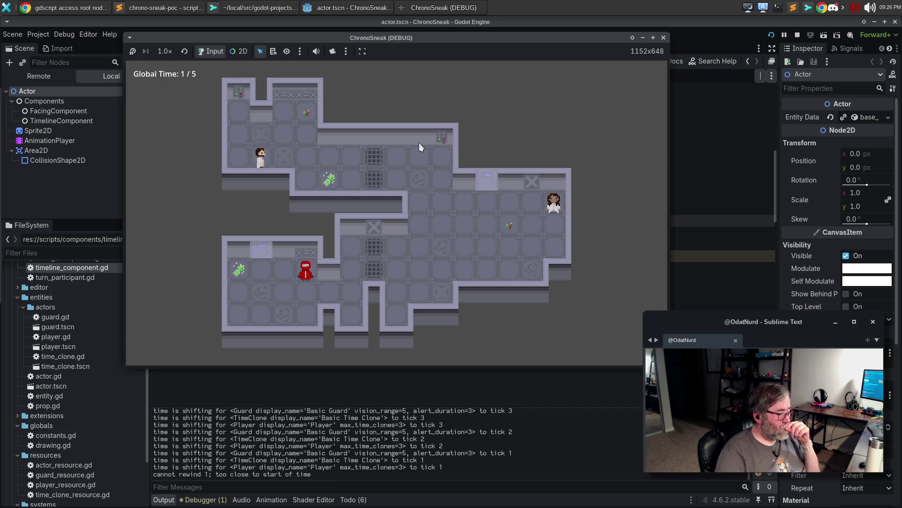
{"action": "key", "text": "z"}
{"action": "key", "text": "z"}
{"action": "key", "text": "x"}
{"action": "key", "text": "x"}
{"action": "key", "text": "x"}
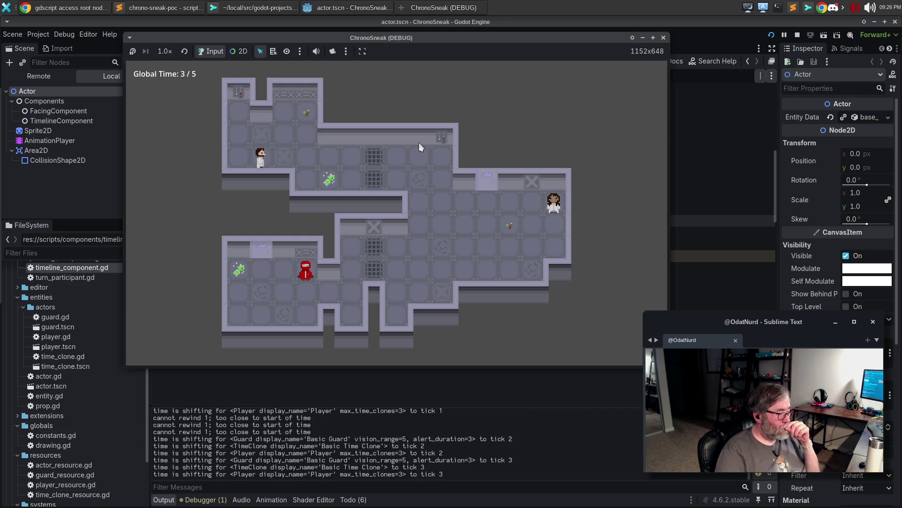
{"action": "key", "text": "z"}
{"action": "key", "text": "z"}
{"action": "key", "text": "z"}
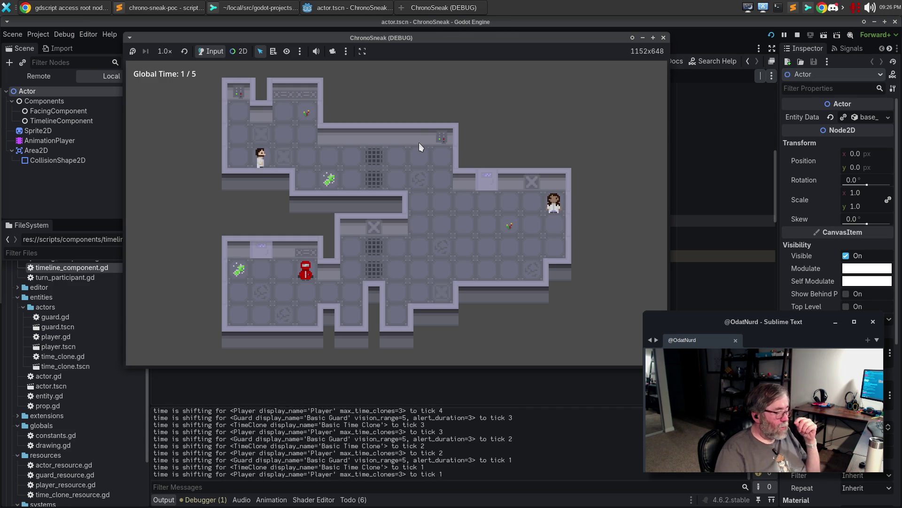
{"action": "key", "text": "z"}
{"action": "key", "text": "z"}
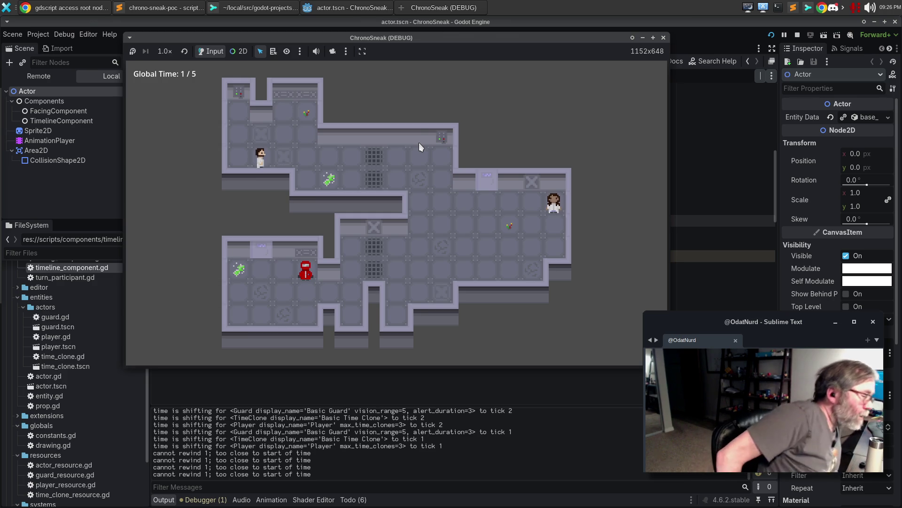
{"action": "left_click", "coordinate": [663, 38]}
Rename the handler's unused is_rewind parameter to _is_rewind.
{"action": "left_click", "coordinate": [304, 250]}
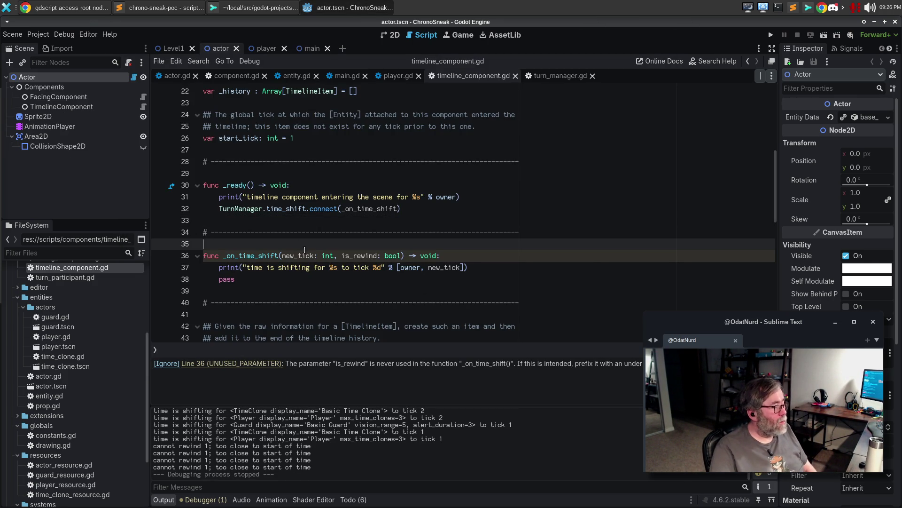
{"action": "left_click", "coordinate": [345, 289]}
{"action": "left_click", "coordinate": [341, 256]}
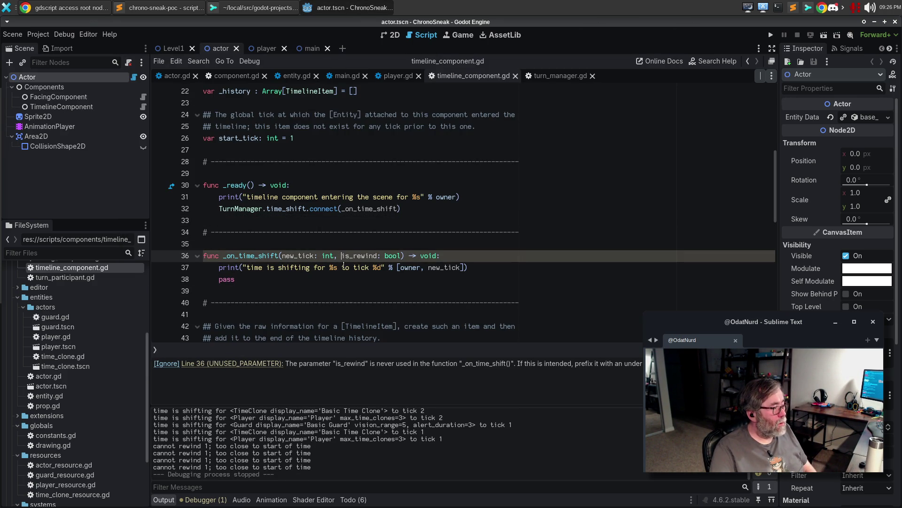
{"action": "type", "text": "_"}
Add the comment '# We need to know when the time shifts, and when the timeline branches' in _ready.
{"action": "key", "text": "Up"}
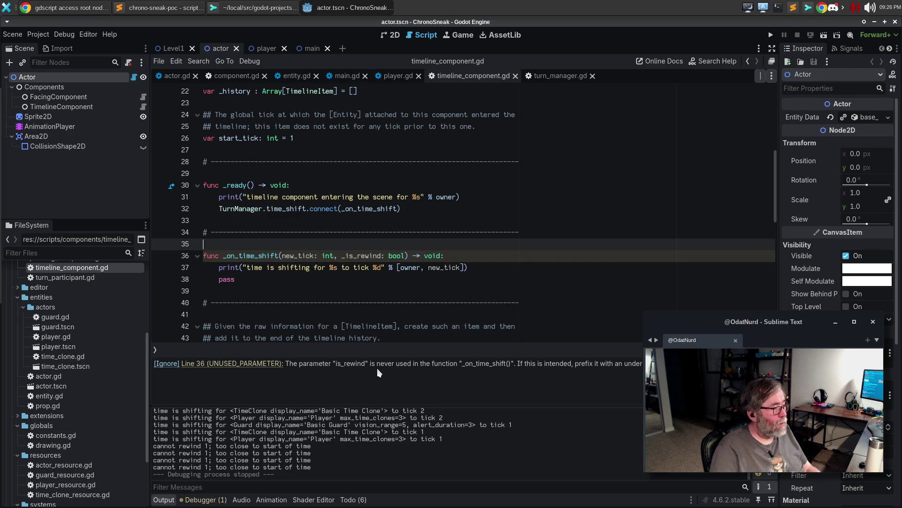
{"action": "key", "text": "Up"}
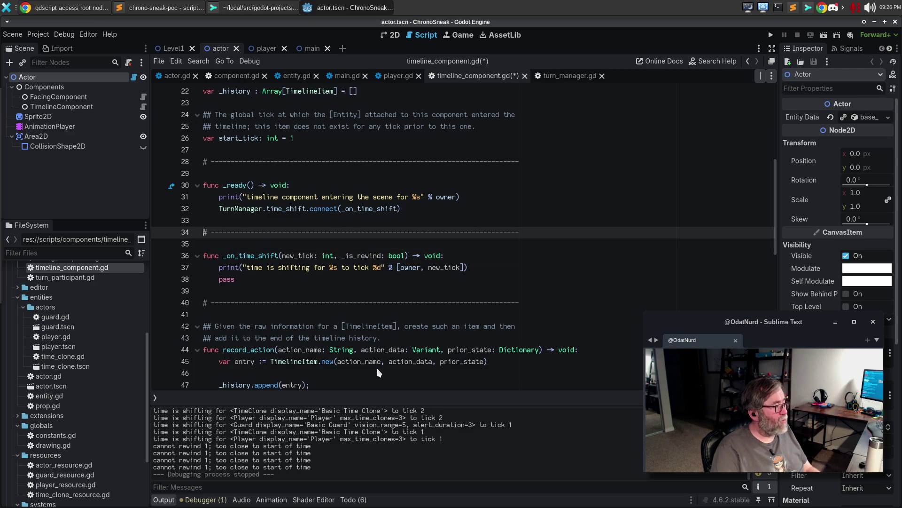
{"action": "key", "text": "Up"}
{"action": "key", "text": "Up"}
{"action": "key", "text": "Up"}
{"action": "key", "text": "Return"}
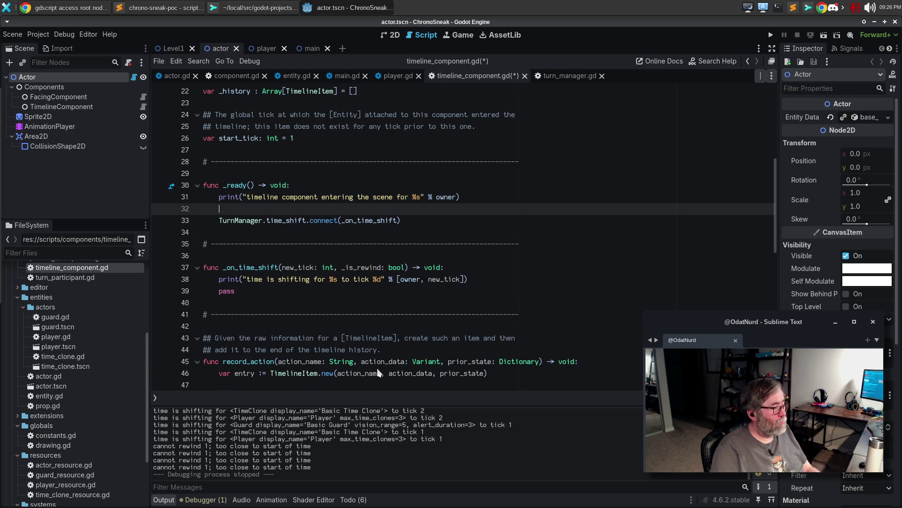
{"action": "key", "text": "Return"}
{"action": "type", "text": "# We need to know when the time "}
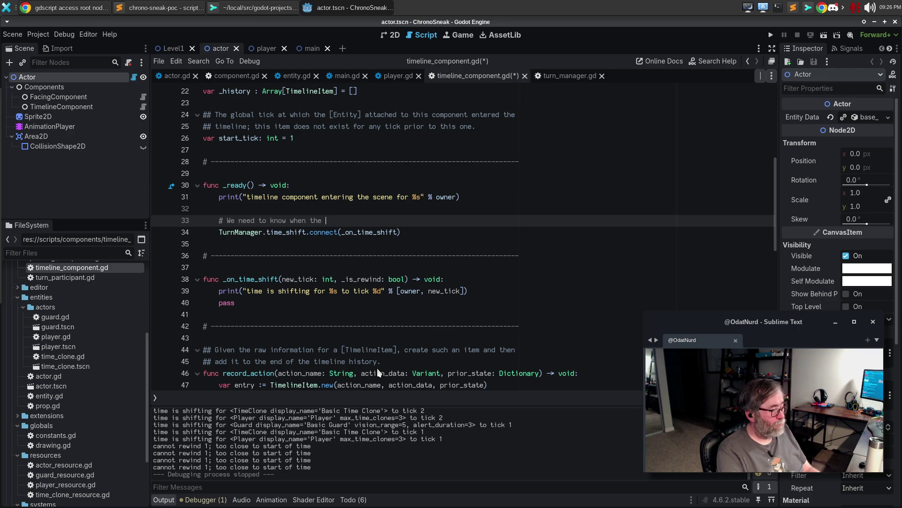
{"action": "type", "text": "shifts, and when the timeline branche"}
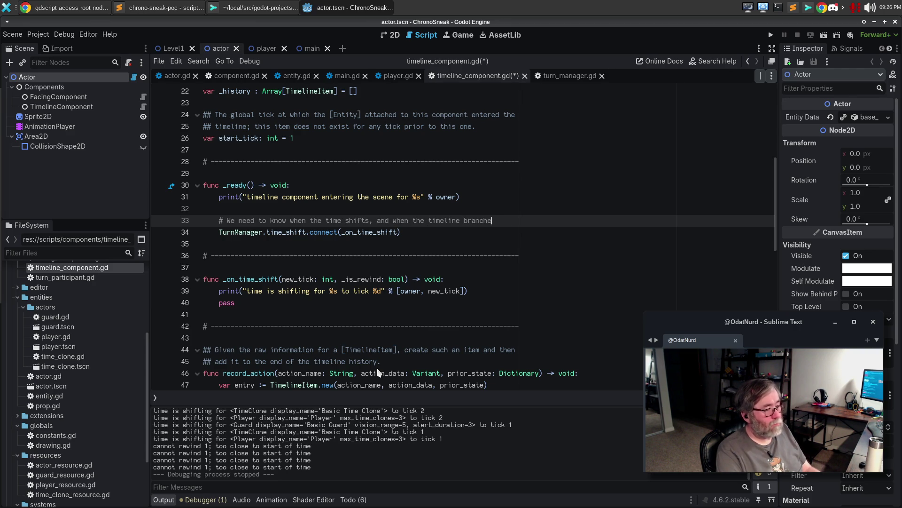
{"action": "type", "text": "s"}
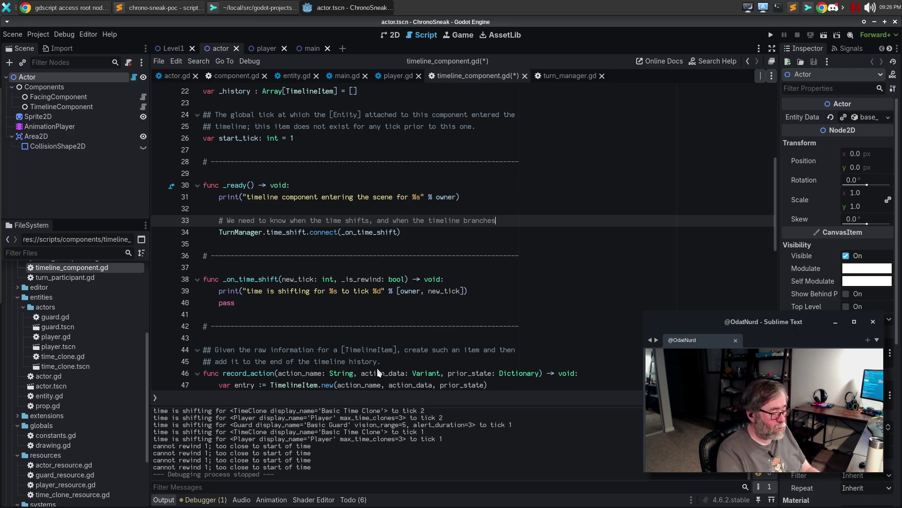
Start a new 'TurnManager.' line below the time_shift connect call.
{"action": "key", "text": "Down"}
{"action": "key", "text": "Return"}
{"action": "type", "text": "TurnMana"}
{"action": "key", "text": "Return"}
{"action": "type", "text": "."}
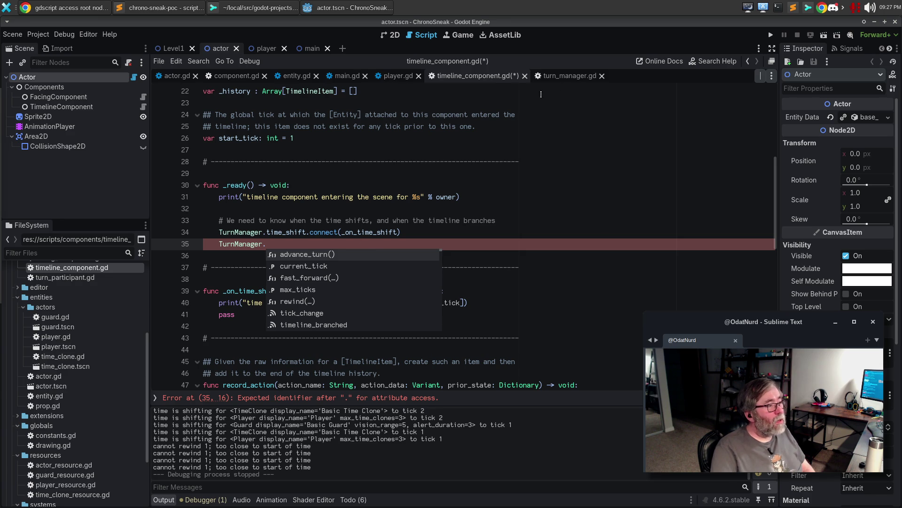
Paste turn_manager.gd's timeline_branched signal line and complete TurnManager.timeline_branched(_on_timeline_branch).
{"action": "left_click", "coordinate": [560, 78]}
{"action": "scroll", "coordinate": [489, 304], "scroll_direction": "down", "scroll_amount": 1}
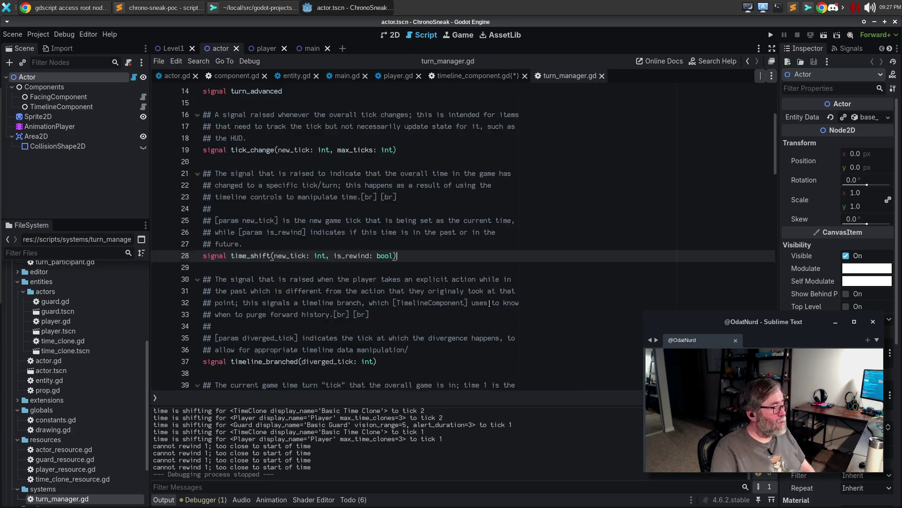
{"action": "scroll", "coordinate": [489, 304], "scroll_direction": "down", "scroll_amount": 2}
{"action": "left_click", "coordinate": [327, 325]}
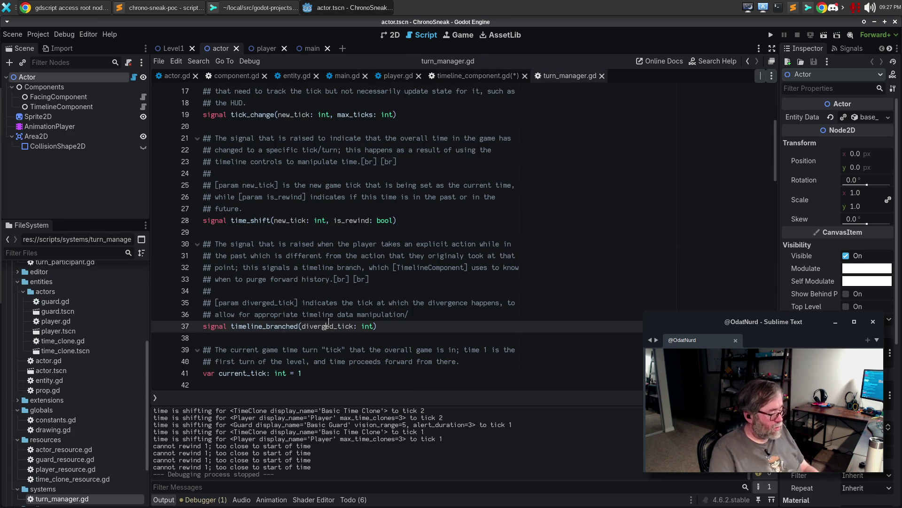
{"action": "left_click", "coordinate": [475, 76]}
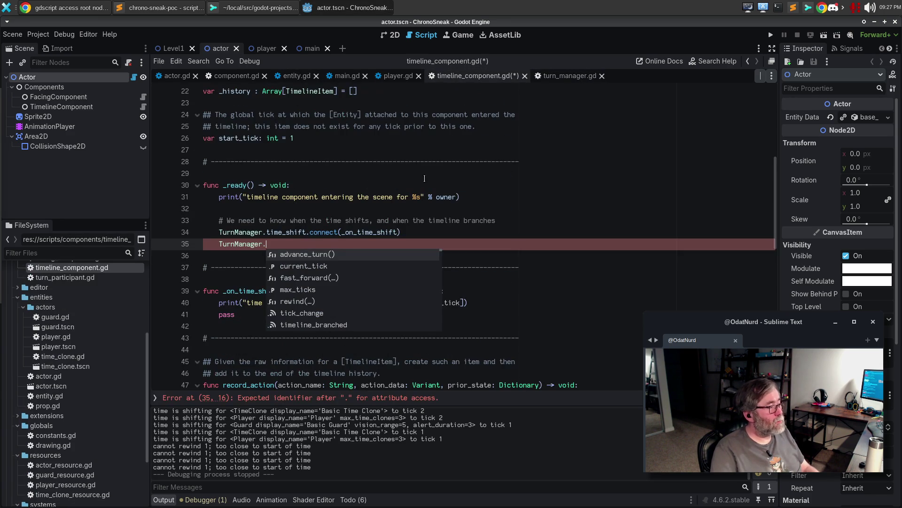
{"action": "left_click", "coordinate": [237, 250]}
{"action": "key", "text": "ctrl+v"}
{"action": "left_click", "coordinate": [301, 248]}
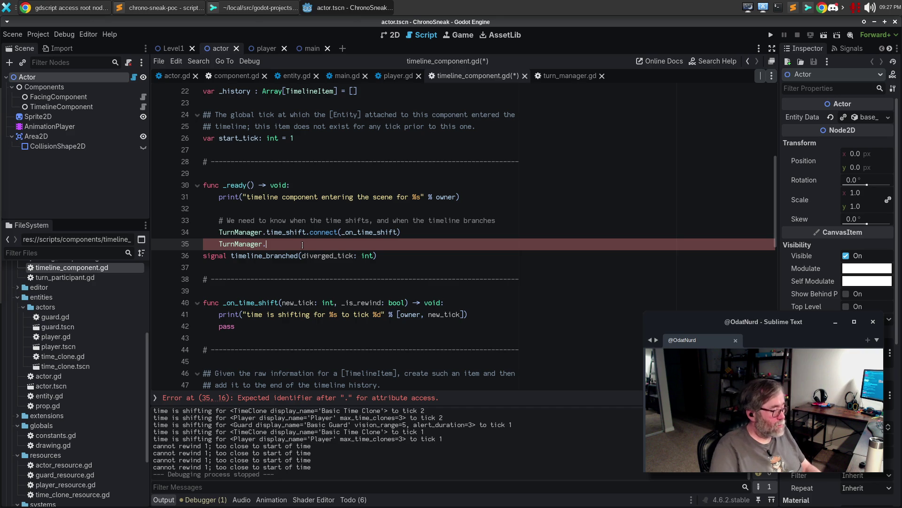
{"action": "type", "text": "timeline_branched("}
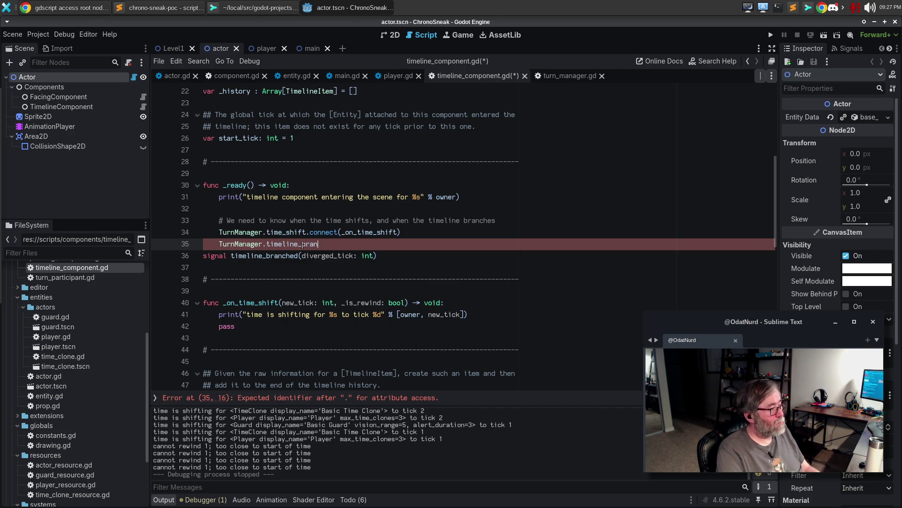
{"action": "type", "text": "_on_timeline"}
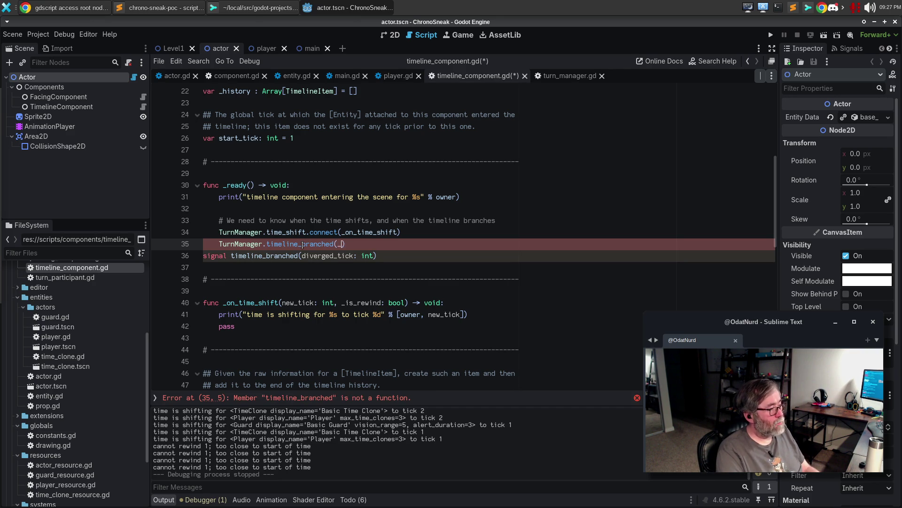
{"action": "type", "text": "_branch"}
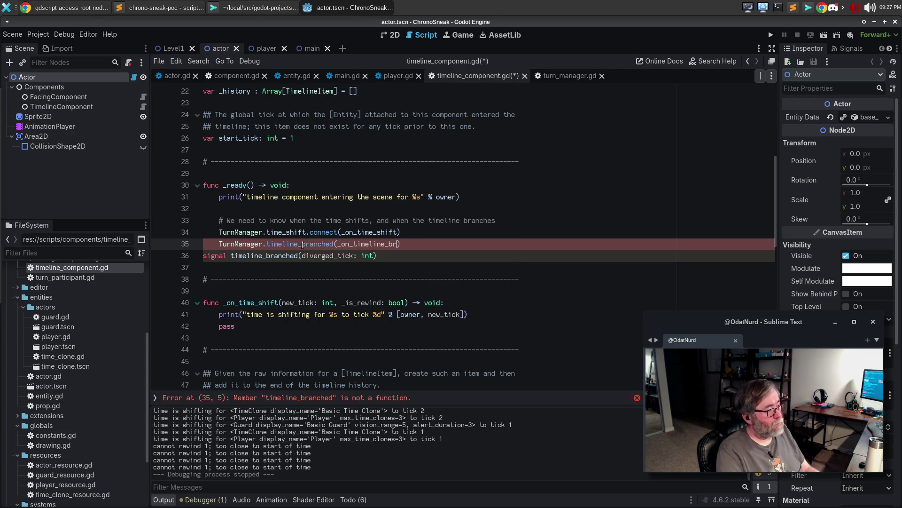
Move the pasted signal declaration below _on_time_shift and begin a new func line.
{"action": "key", "text": "Down"}
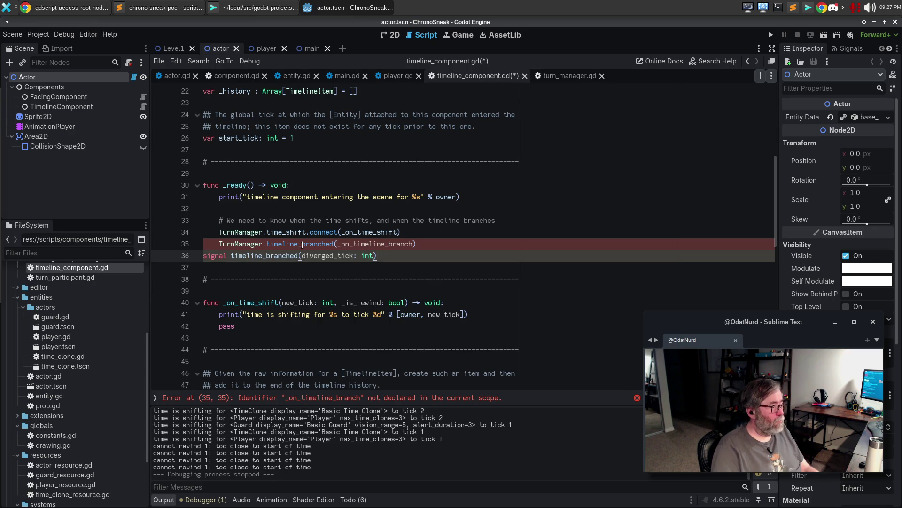
{"action": "key", "text": "ctrl+x"}
{"action": "key", "text": "Down"}
{"action": "key", "text": "Down"}
{"action": "key", "text": "Down"}
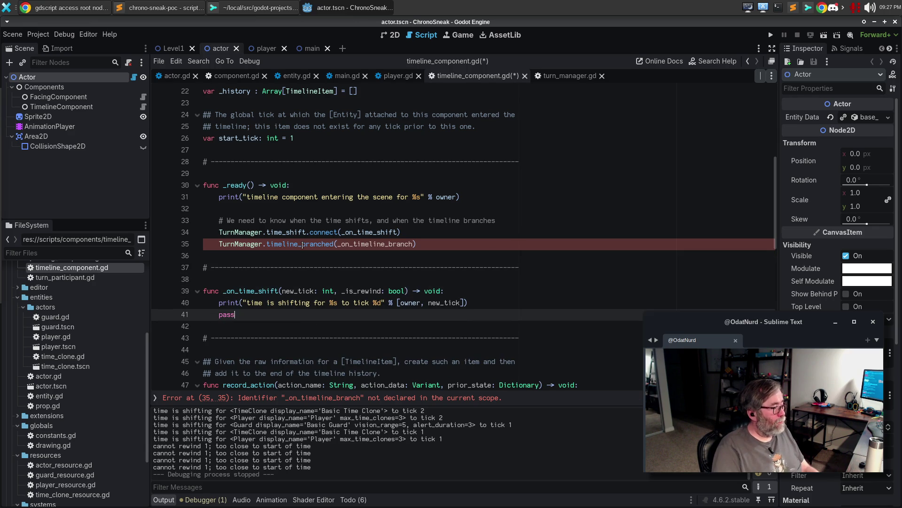
{"action": "key", "text": "Down"}
{"action": "key", "text": "Down"}
{"action": "key", "text": "ctrl+v"}
{"action": "key", "text": "Return"}
{"action": "type", "text": "func _"}
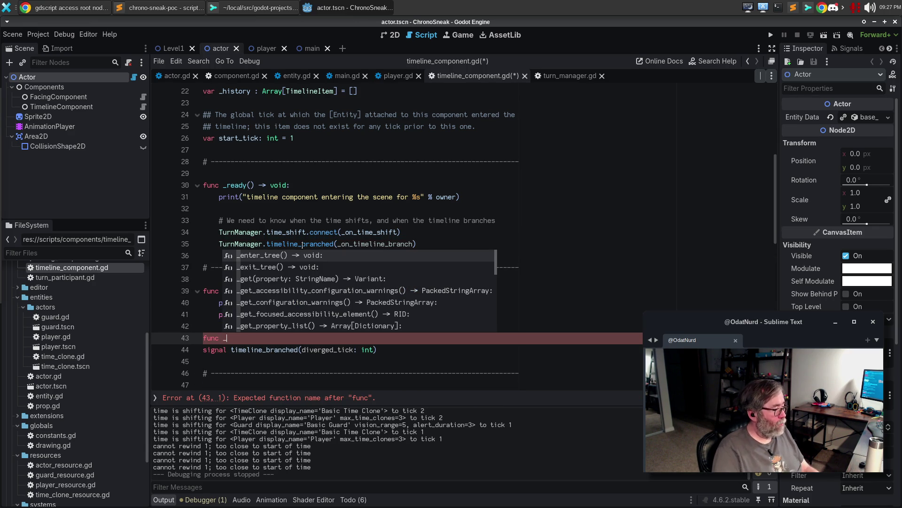
Turn the pasted line into an _on_timeline_branched handler declaration returning void and remove the leftover pass line.
{"action": "key", "text": "shift+Down"}
{"action": "type", "text": "on_"}
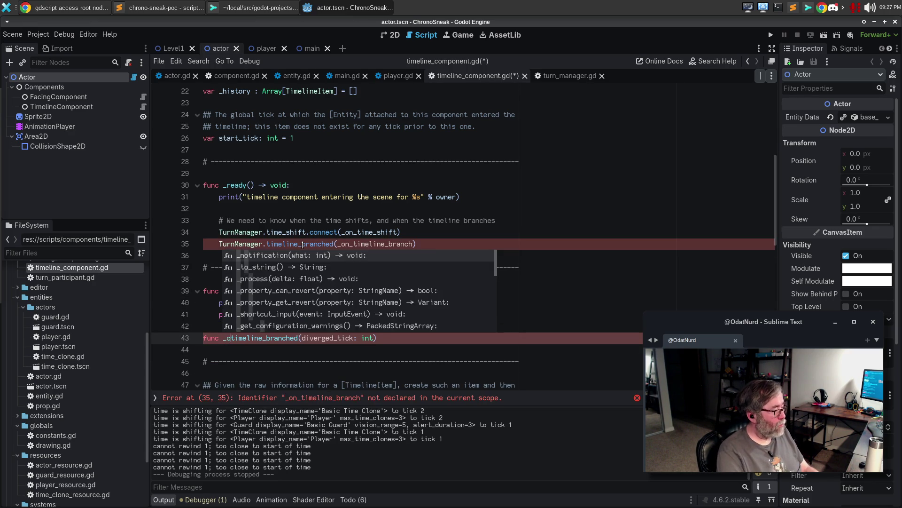
{"action": "type", "text": "> void\""}
{"action": "key", "text": "Return"}
{"action": "key", "text": "BackSpace"}
{"action": "key", "text": "BackSpace"}
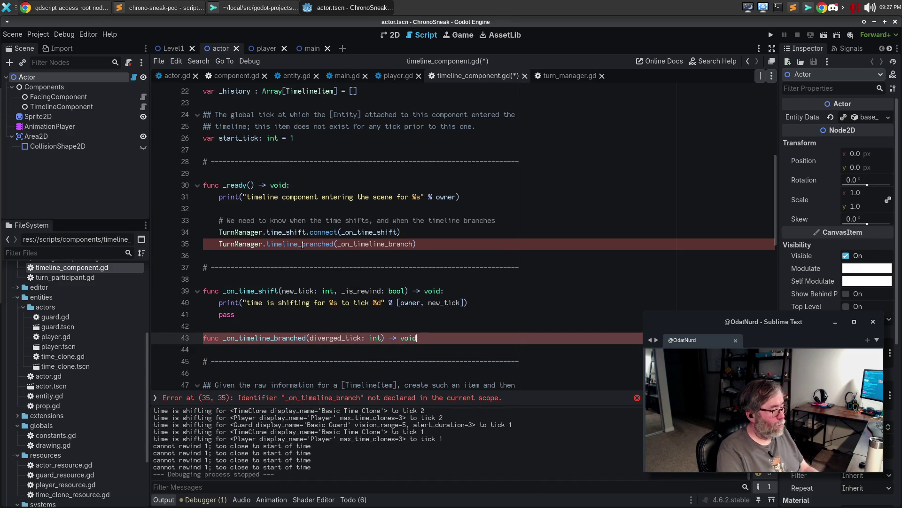
{"action": "key", "text": "Up"}
{"action": "key", "text": "Up"}
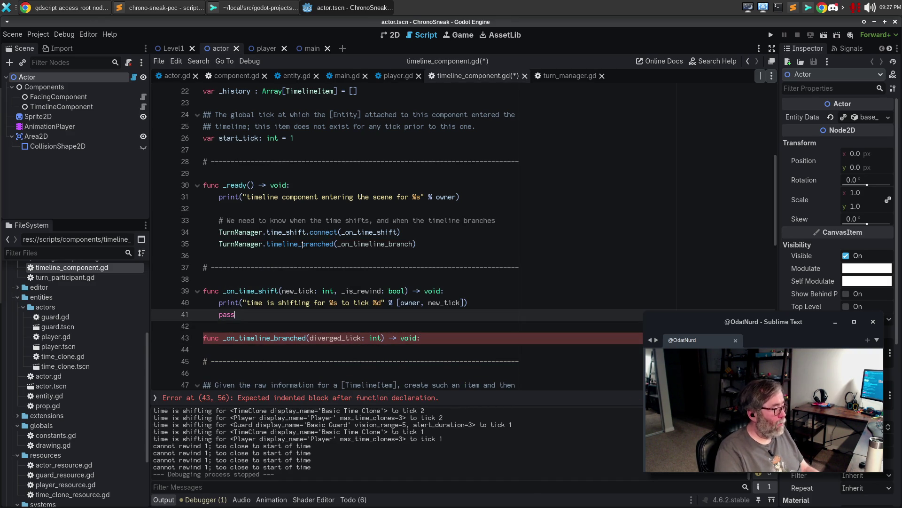
{"action": "key", "text": "ctrl+shift+k"}
{"action": "key", "text": "Down"}
{"action": "key", "text": "Down"}
Make the handler print "timeline branched for %s at tick %d" with owner and diverged_tick.
{"action": "type", "text": "rint(\"timeline branchf"}
{"action": "key", "text": "BackSpace"}
{"action": "type", "text": "for "}
{"action": "type", "text": "%s at ti"}
{"action": "type", "text": "ck %d\""}
{"action": "type", "text": " % [owner"}
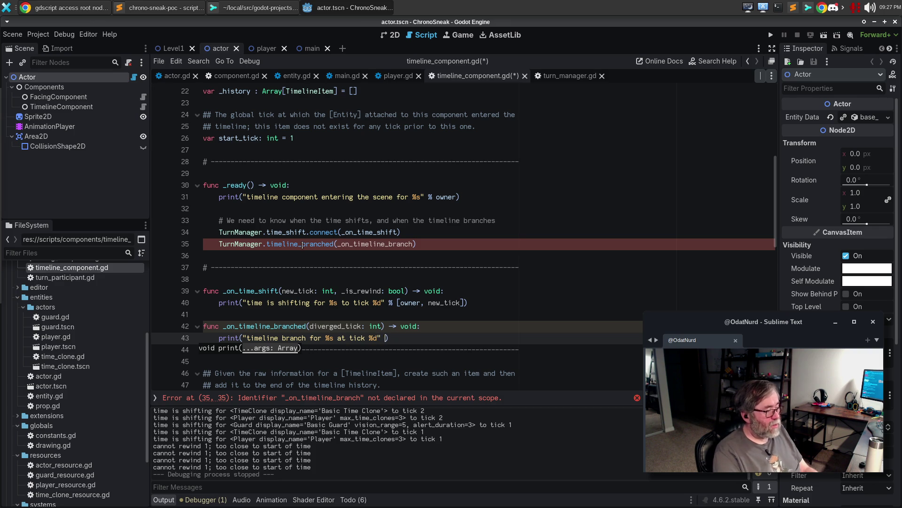
{"action": "type", "text": ", new"}
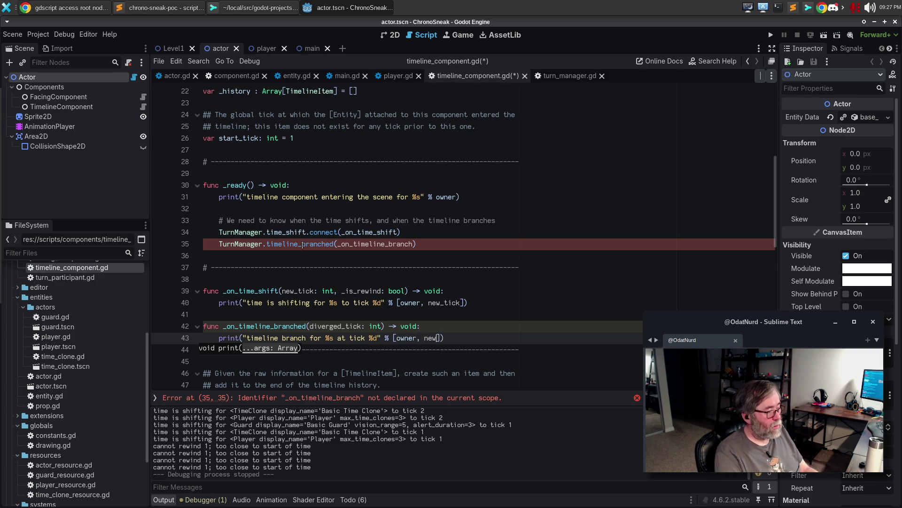
{"action": "type", "text": "divv"}
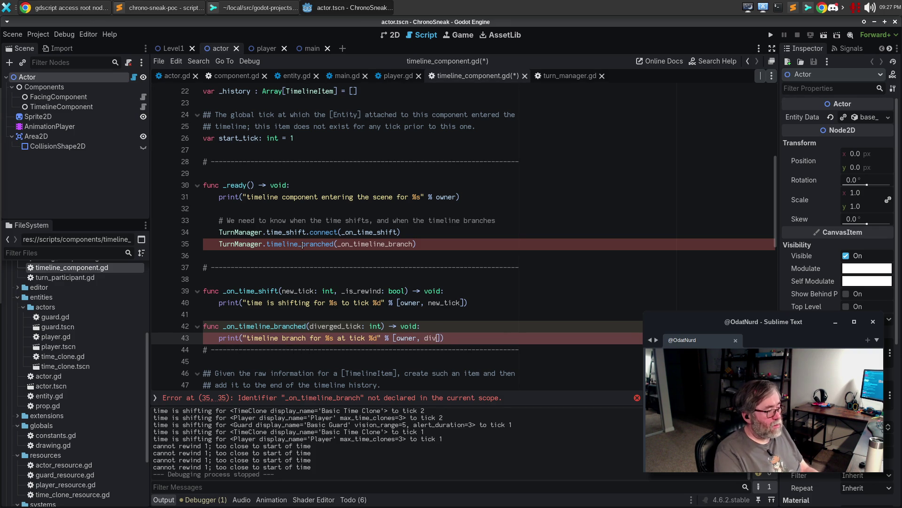
{"action": "key", "text": "BackSpace"}
{"action": "type", "text": "erged)_t"}
{"action": "key", "text": "BackSpace"}
{"action": "key", "text": "BackSpace"}
{"action": "key", "text": "BackSpace"}
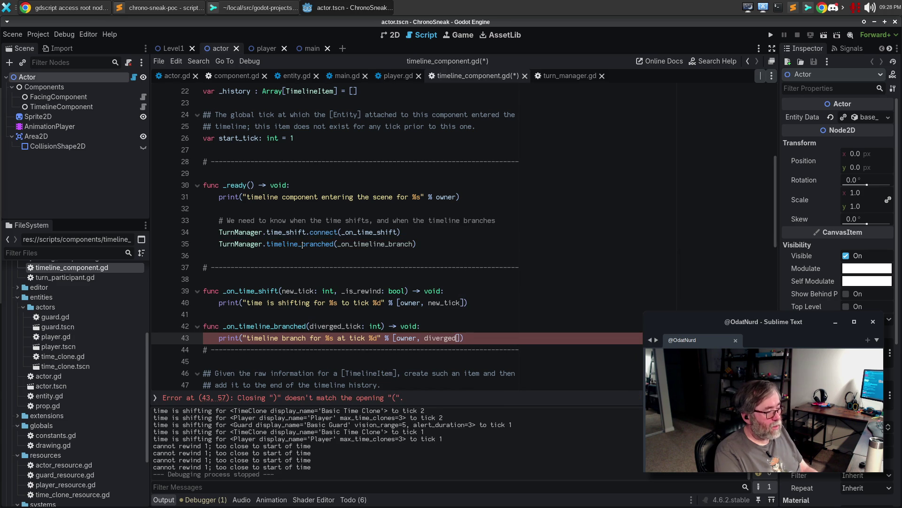
{"action": "type", "text": "_tick"}
{"action": "key", "text": "End"}
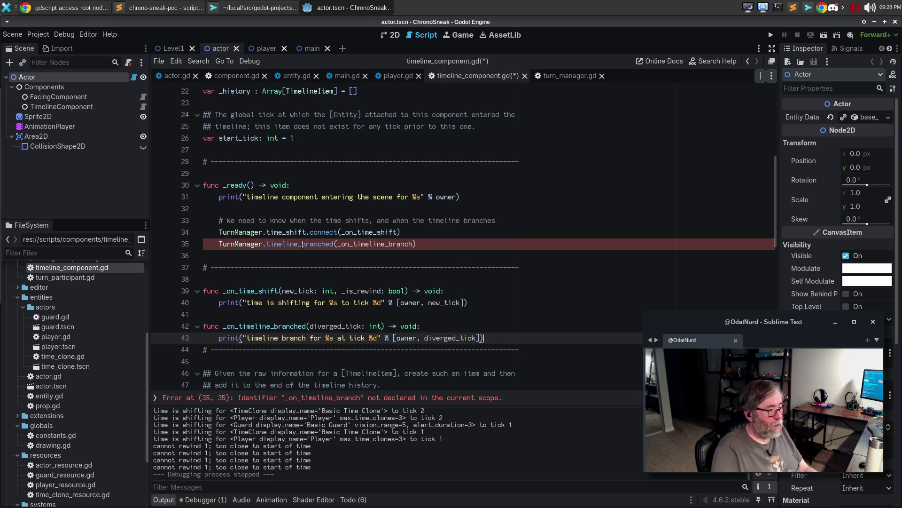
{"action": "key", "text": "Return"}
On line 35, complete the handler name to _on_timeline_branched and add .connect after TurnManager.timeline_branched.
{"action": "left_click", "coordinate": [330, 303]}
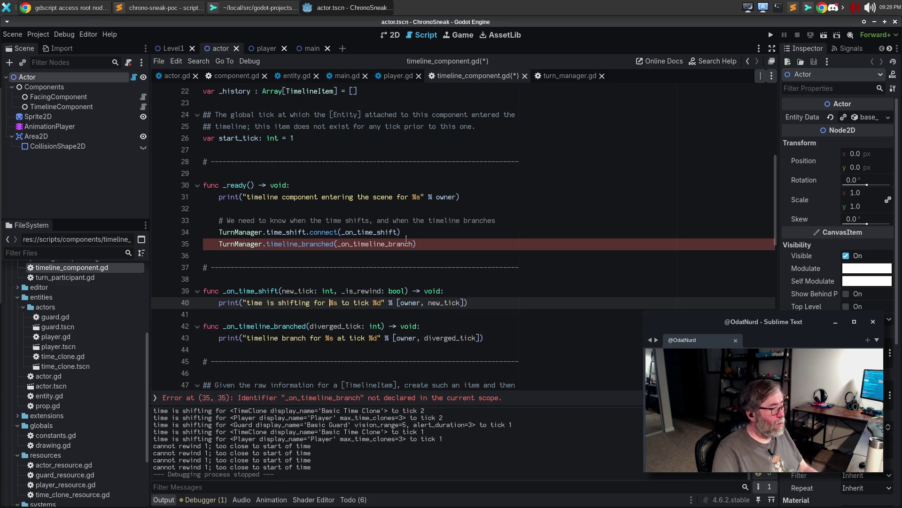
{"action": "left_click", "coordinate": [413, 243]}
{"action": "type", "text": "ed"}
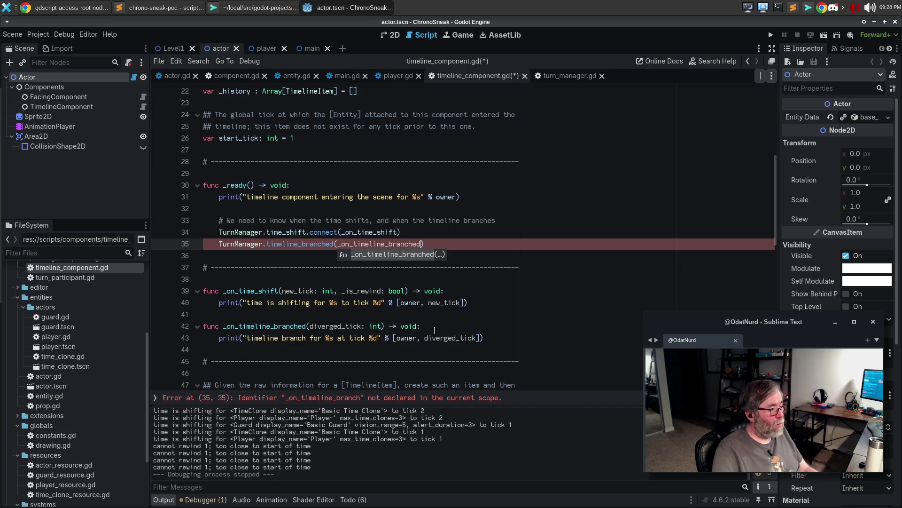
{"action": "key", "text": "Escape"}
{"action": "left_click", "coordinate": [413, 313]}
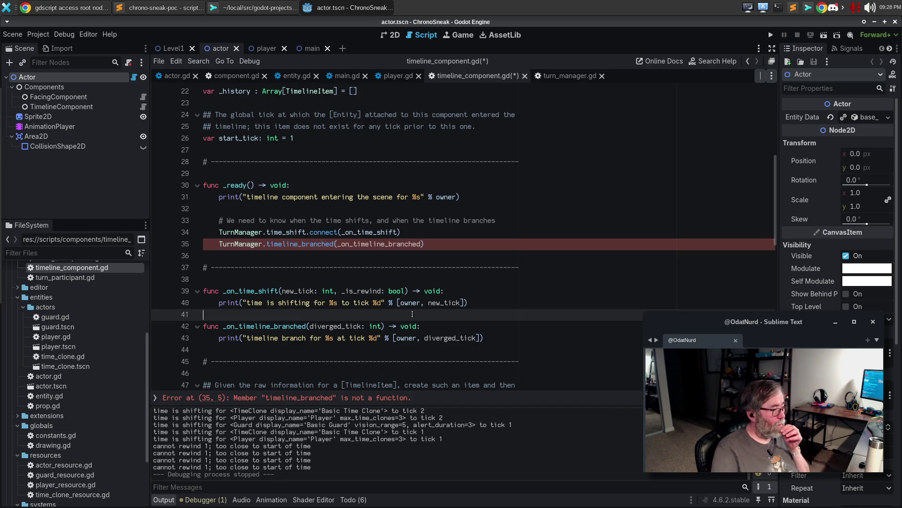
{"action": "double_click", "coordinate": [284, 328]}
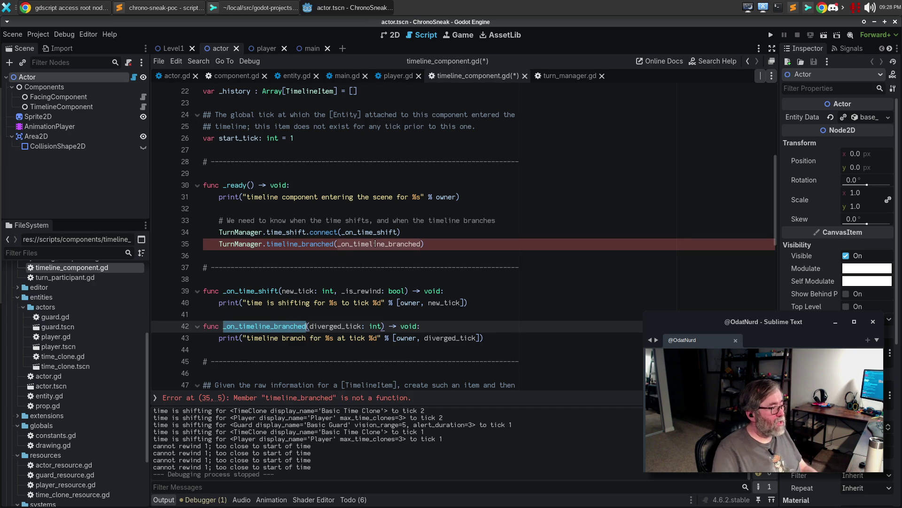
{"action": "left_click", "coordinate": [425, 243]}
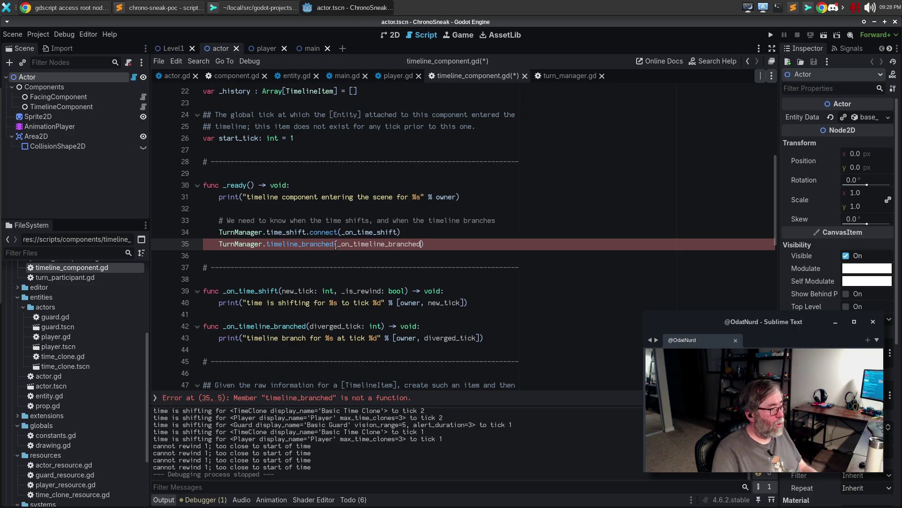
{"action": "type", "text": ".connect"}
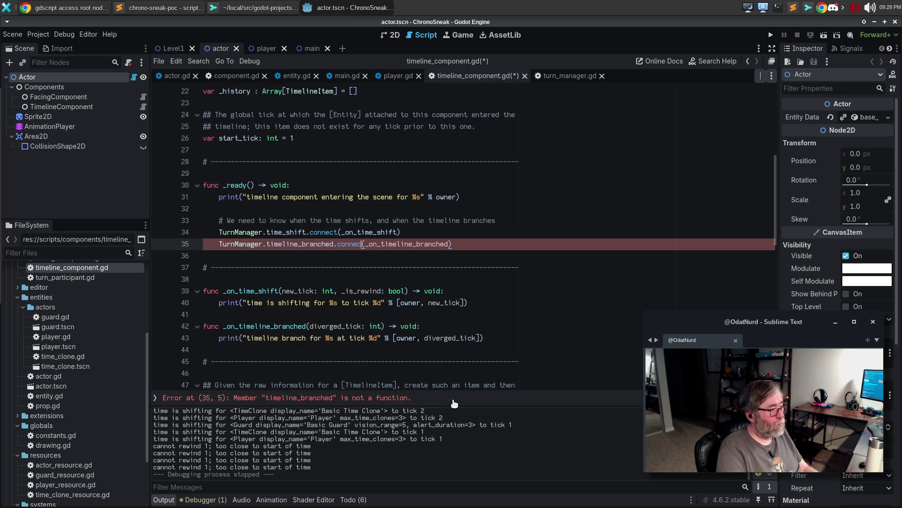
{"action": "key", "text": "Escape"}
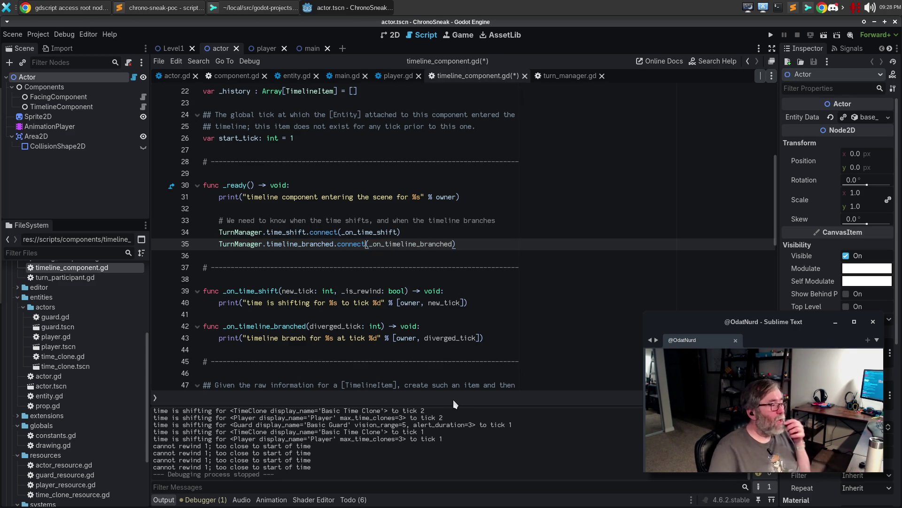
Cut the two handler functions and their divider, then paste them at the end of the script.
{"action": "mouse_move", "coordinate": [203, 267]}
{"action": "left_mouse_down"}
{"action": "mouse_move", "coordinate": [207, 287]}
{"action": "mouse_move", "coordinate": [262, 326]}
{"action": "left_mouse_up"}
{"action": "key", "text": "shift+Down"}
{"action": "key", "text": "BackSpace"}
{"action": "key", "text": "BackSpace"}
{"action": "key", "text": "ctrl+End"}
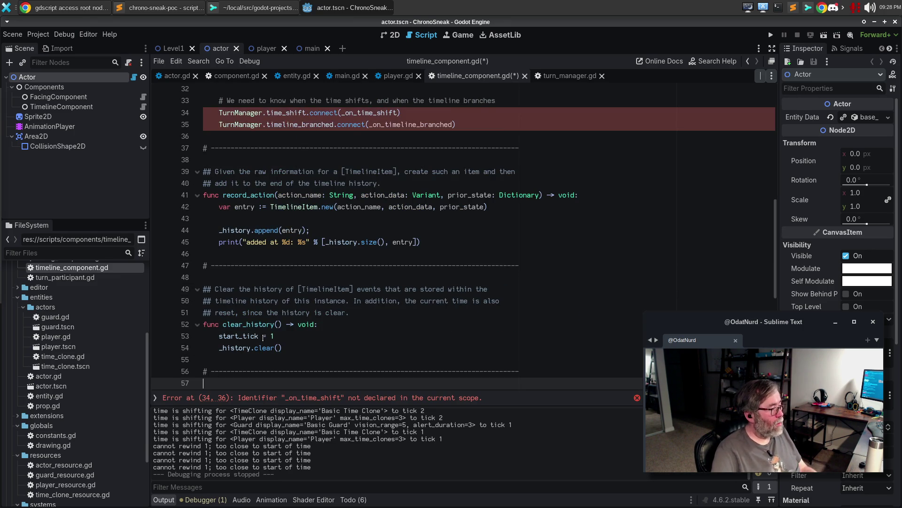
{"action": "key", "text": "ctrl+v"}
Move the dashed divider between the two handlers and leave a blank line above _on_time_shift.
{"action": "key", "text": "Up"}
{"action": "key", "text": "Up"}
{"action": "key", "text": "Up"}
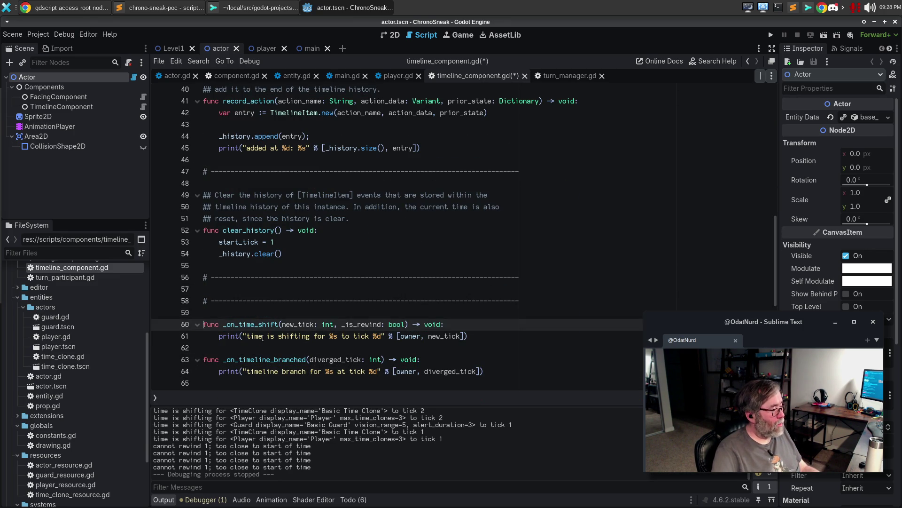
{"action": "key", "text": "Down"}
{"action": "key", "text": "alt+Down"}
{"action": "key", "text": "alt+Down"}
{"action": "key", "text": "alt+Down"}
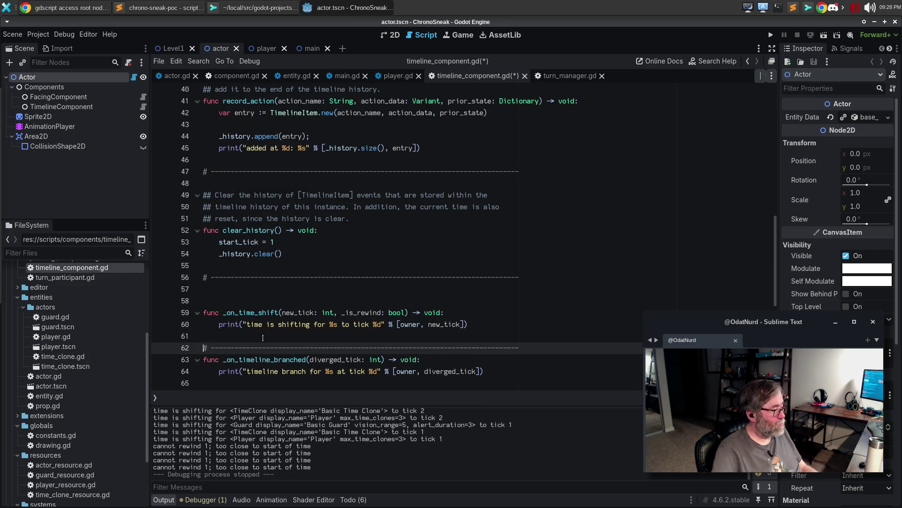
{"action": "key", "text": "End"}
{"action": "key", "text": "Return"}
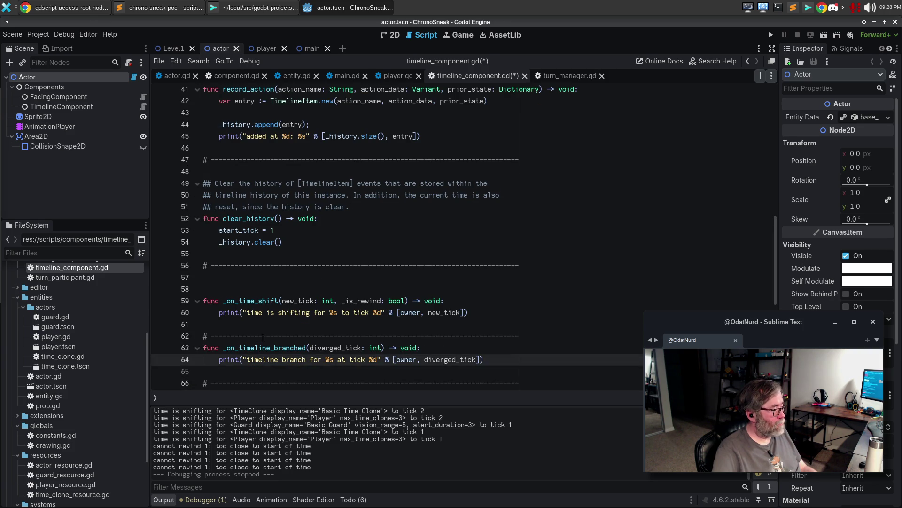
{"action": "key", "text": "Up"}
{"action": "key", "text": "Up"}
{"action": "key", "text": "Up"}
{"action": "key", "text": "Delete"}
{"action": "key", "text": "Down"}
{"action": "key", "text": "Return"}
{"action": "key", "text": "Up"}
Comment that it handles shifting to a tick other than the current one, backwards or forwards.
{"action": "type", "text": "# W"}
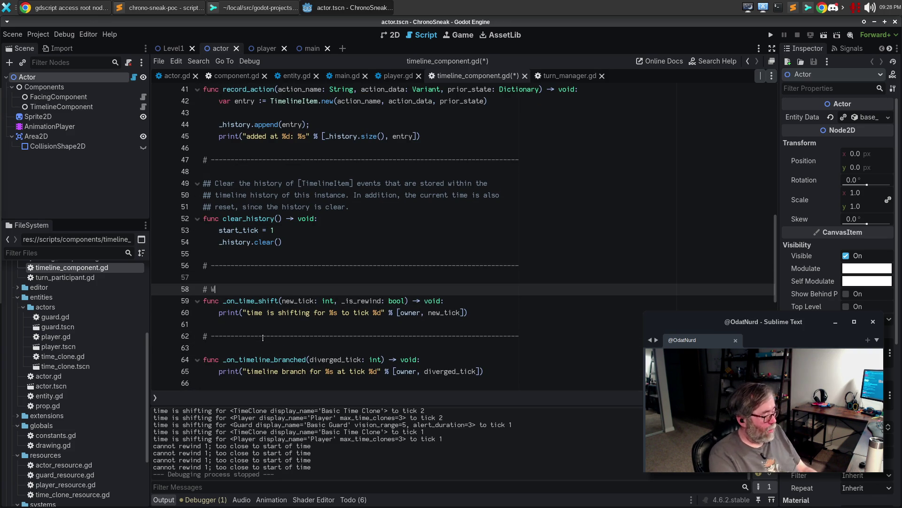
{"action": "key", "text": "BackSpace"}
{"action": "type", "text": "This"}
{"action": "key", "text": "BackSpace"}
{"action": "key", "text": "BackSpace"}
{"action": "key", "text": "BackSpace"}
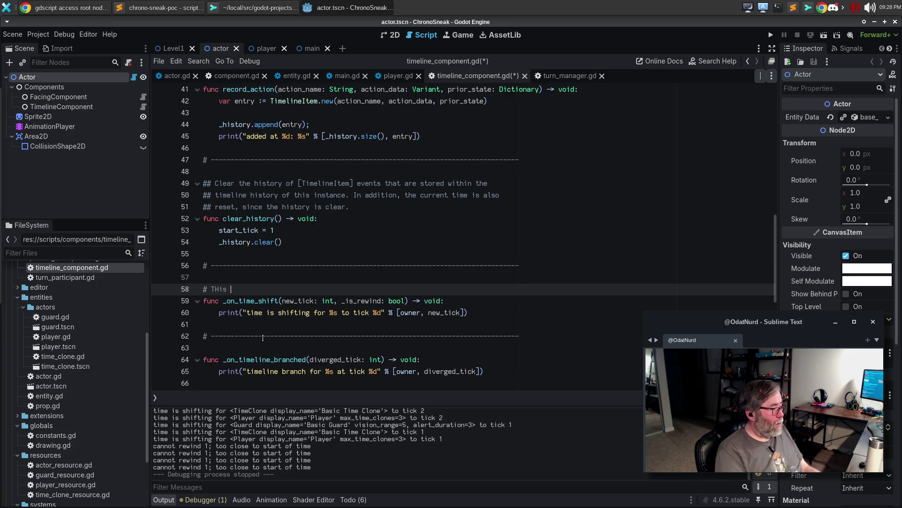
{"action": "type", "text": "his handles cas"}
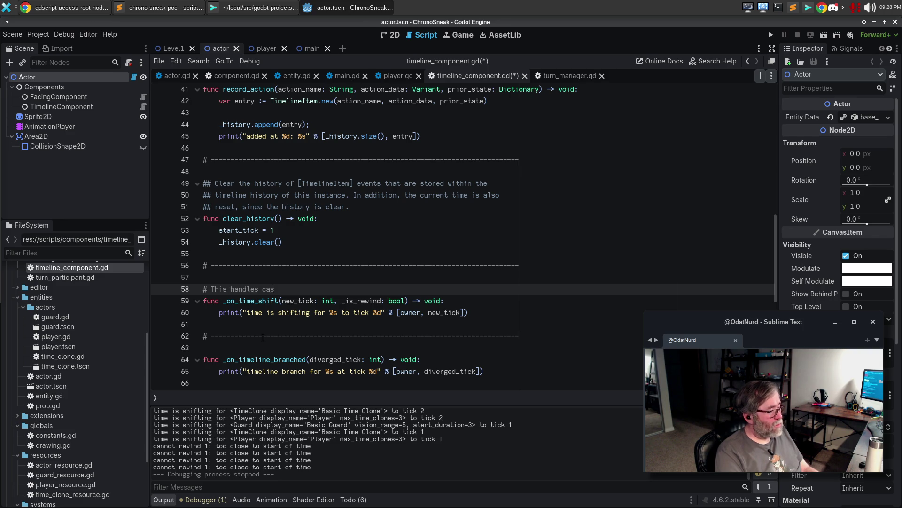
{"action": "type", "text": "es where the time"}
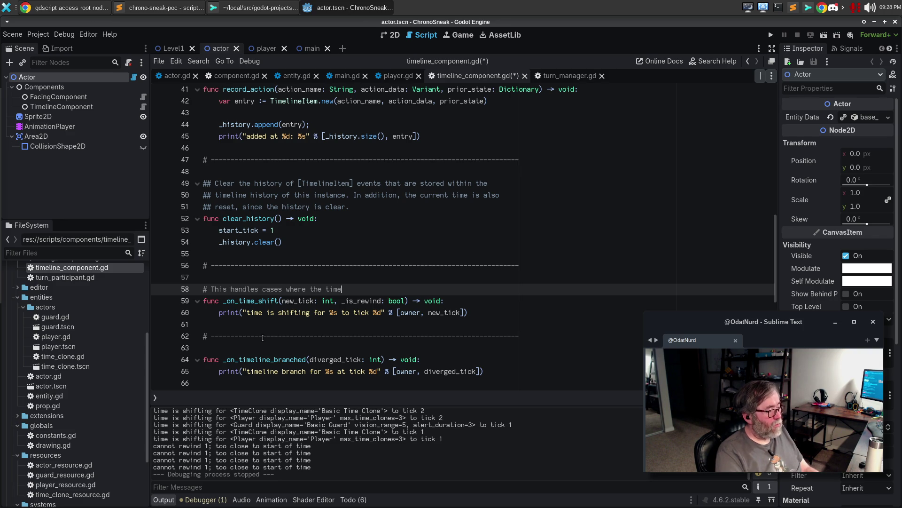
{"action": "type", "text": "line is shifti"}
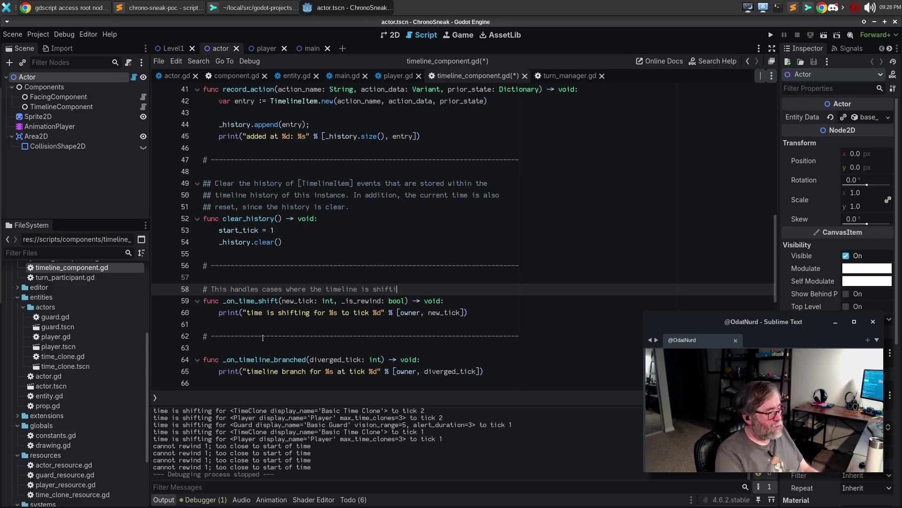
{"action": "type", "text": "ng to a tick that is not the"}
{"action": "key", "text": "Return"}
{"action": "type", "text": "# current tick"}
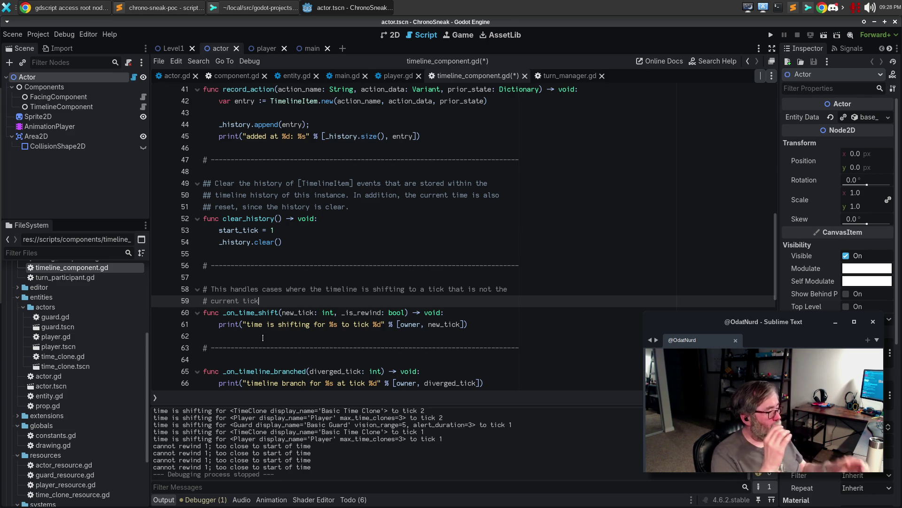
{"action": "type", "text": "; this can be either skipping b"}
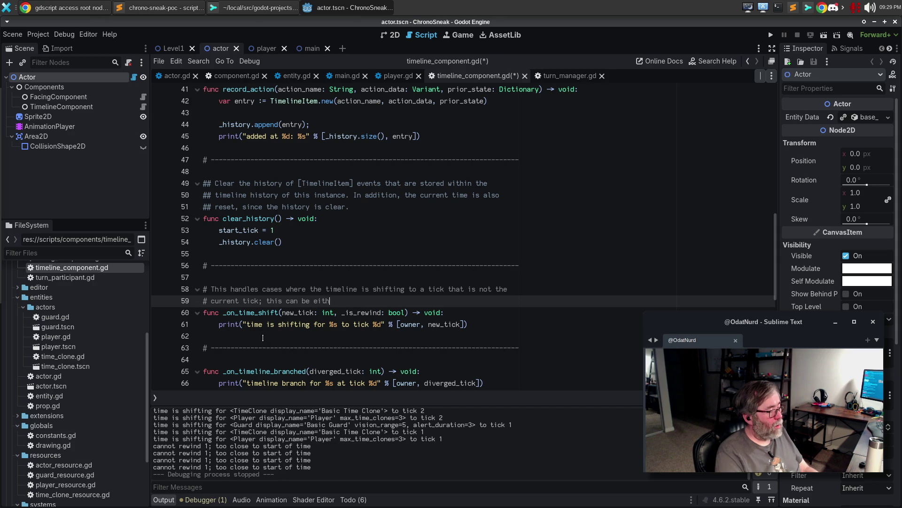
{"action": "type", "text": "ackw"}
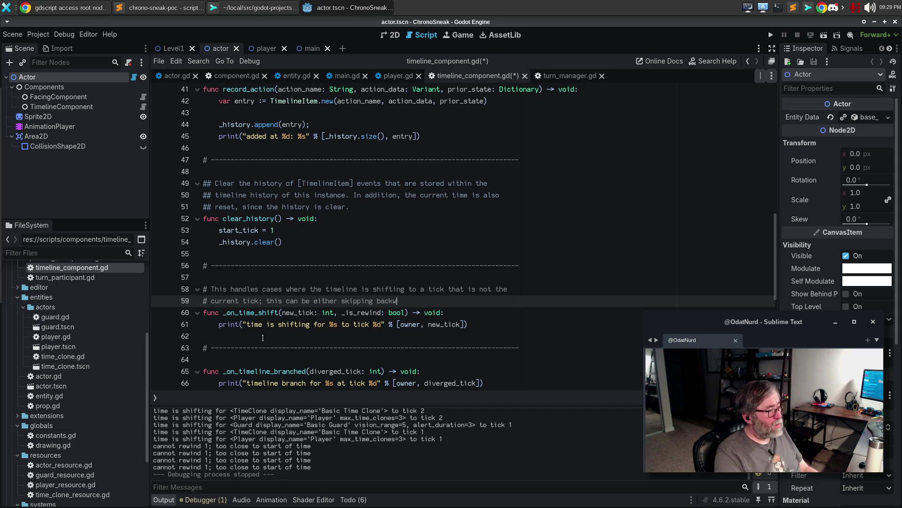
{"action": "type", "text": "ards through ti"}
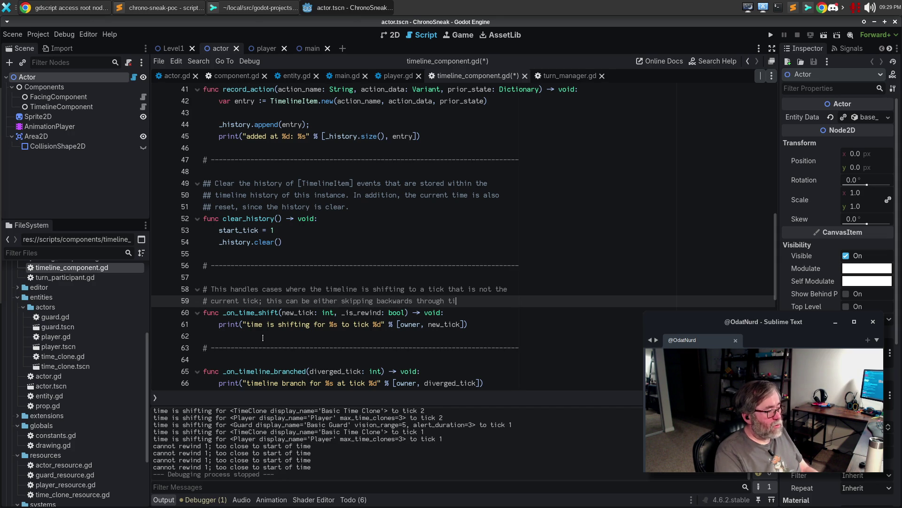
{"action": "type", "text": "me or fotr"}
{"action": "key", "text": "BackSpace"}
{"action": "key", "text": "BackSpace"}
{"action": "type", "text": "rd"}
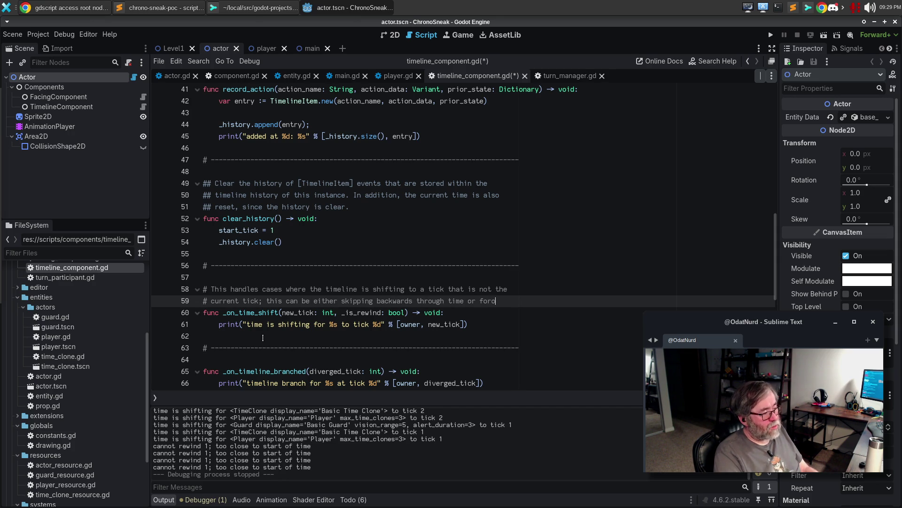
{"action": "type", "text": "ards,"}
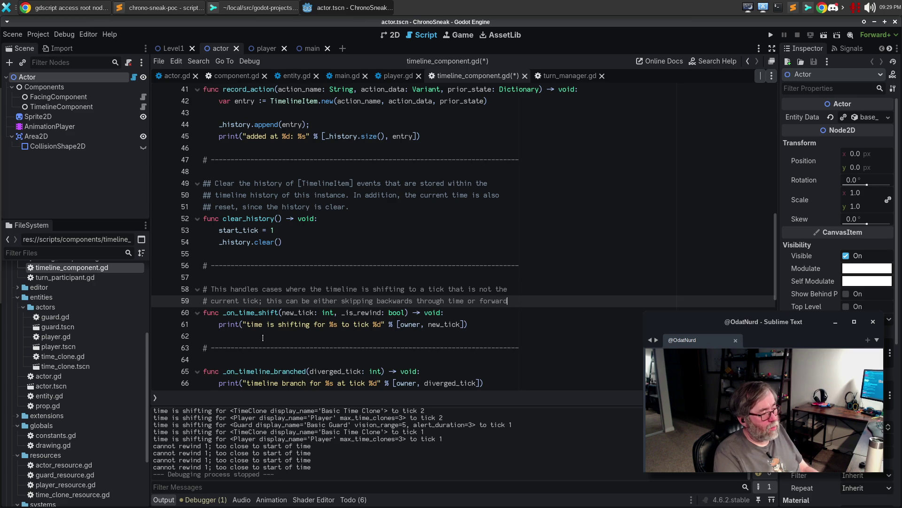
Add the final line '# but always within the limit of the global tick count.' and remove the extra comment lines.
{"action": "key", "text": "Return"}
{"action": "type", "text": "# but always "}
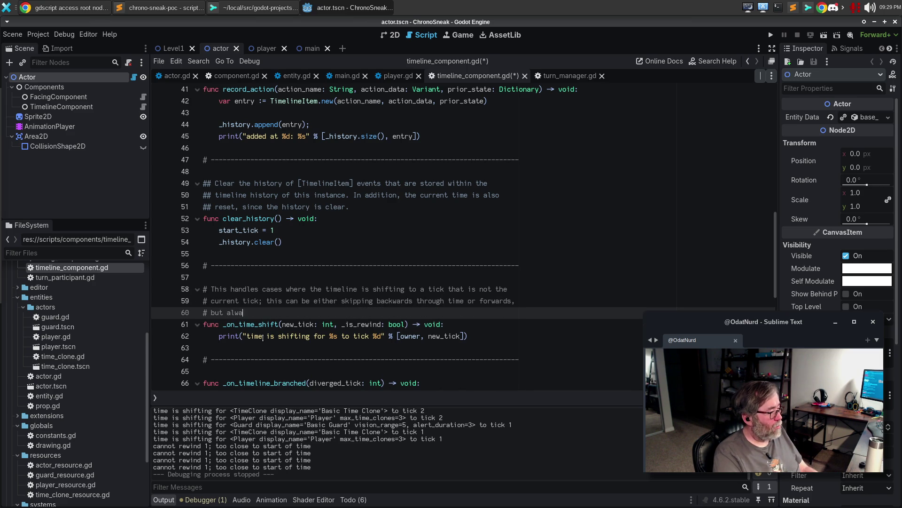
{"action": "type", "text": "within the limit of the global ti"}
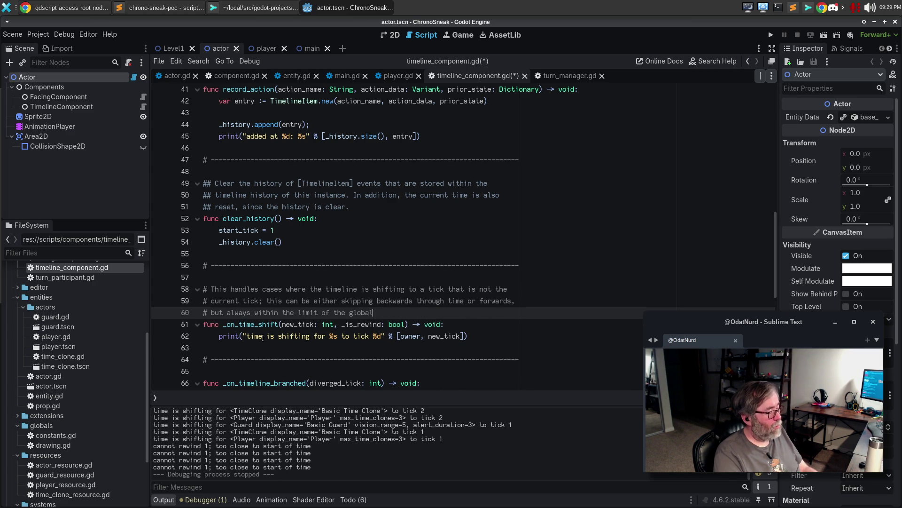
{"action": "type", "text": "ck count"}
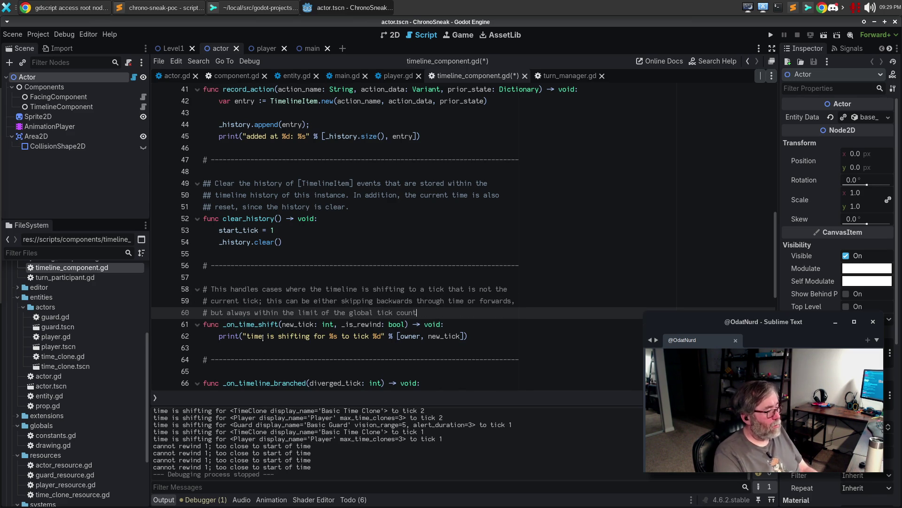
{"action": "type", "text": "."}
{"action": "key", "text": "Return"}
{"action": "type", "text": "#"}
{"action": "key", "text": "Return"}
{"action": "type", "text": "# Her"}
{"action": "key", "text": "BackSpace"}
{"action": "key", "text": "BackSpace"}
{"action": "key", "text": "BackSpace"}
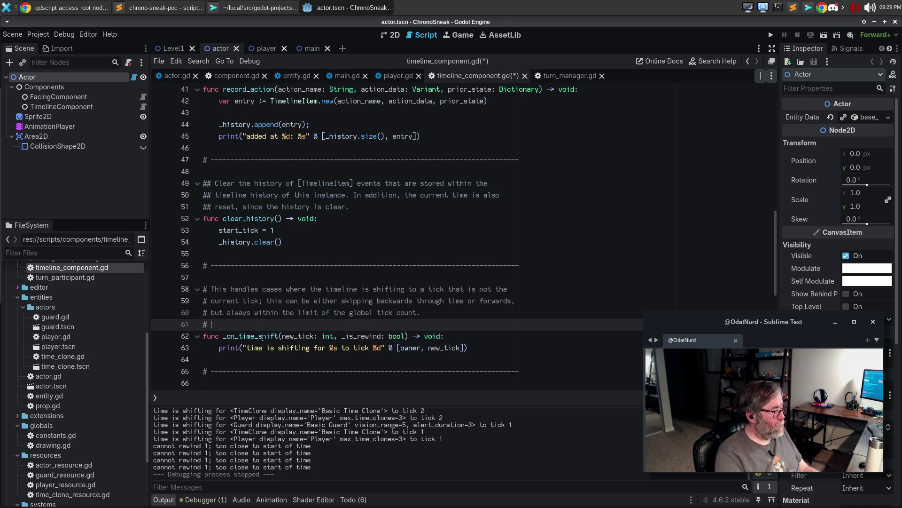
{"action": "key", "text": "BackSpace"}
Begin a '# This handles cases where the timeline…' comment above _on_timeline_branched.
{"action": "scroll", "coordinate": [235, 282], "scroll_direction": "down", "scroll_amount": 3}
{"action": "left_click", "coordinate": [250, 267]}
{"action": "key", "text": "Return"}
{"action": "type", "text": "$"}
{"action": "key", "text": "BackSpace"}
{"action": "type", "text": "# THis handles"}
{"action": "key", "text": "ctrl+BackSpace"}
{"action": "key", "text": "ctrl+BackSpace"}
{"action": "key", "text": "ctrl+BackSpace"}
{"action": "type", "text": "his chandles cases where the timeline is branching, which means that the turn"}
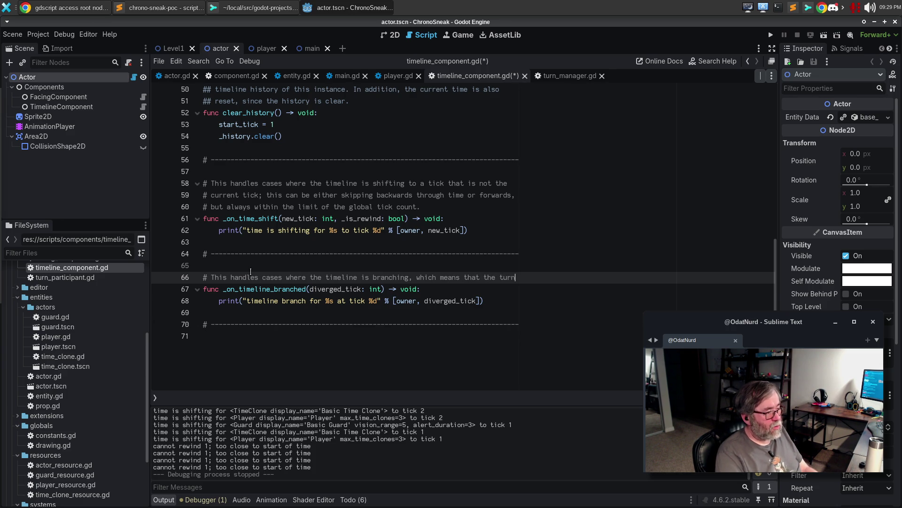
{"action": "key", "text": "Return"}
{"action": "type", "text": "# manager"}
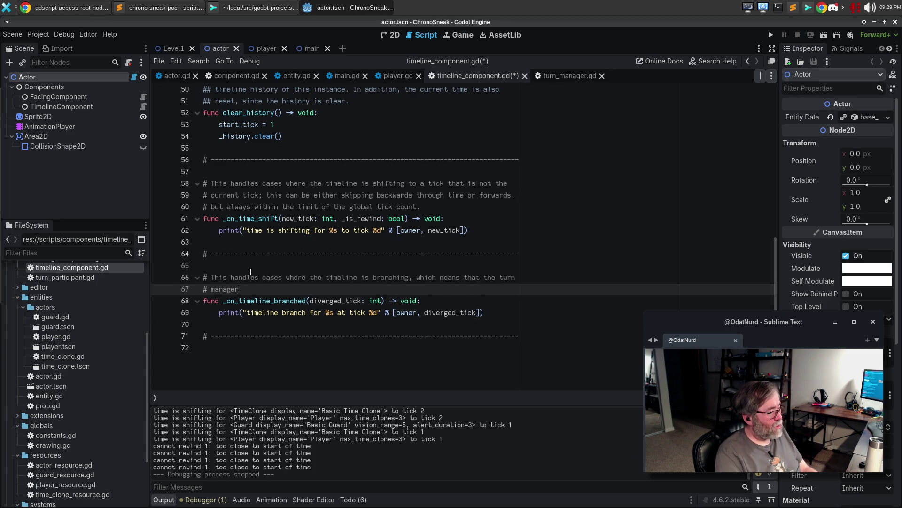
{"action": "key", "text": "BackSpace"}
{"action": "key", "text": "BackSpace"}
{"action": "key", "text": "BackSpace"}
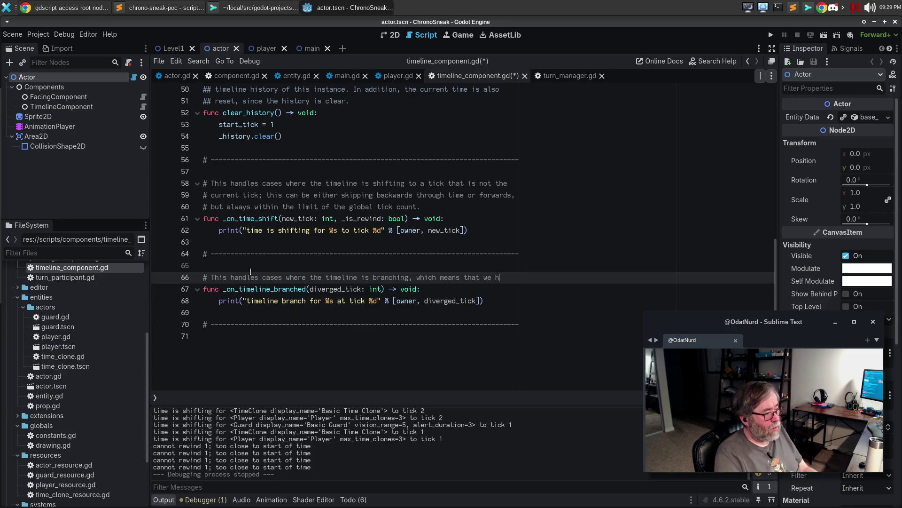
{"action": "type", "text": "ave"}
Finish the branching comment, ending 'all of our future is now gone', and save timeline_component.gd.
{"action": "key", "text": "Return"}
{"action": "type", "text": "#"}
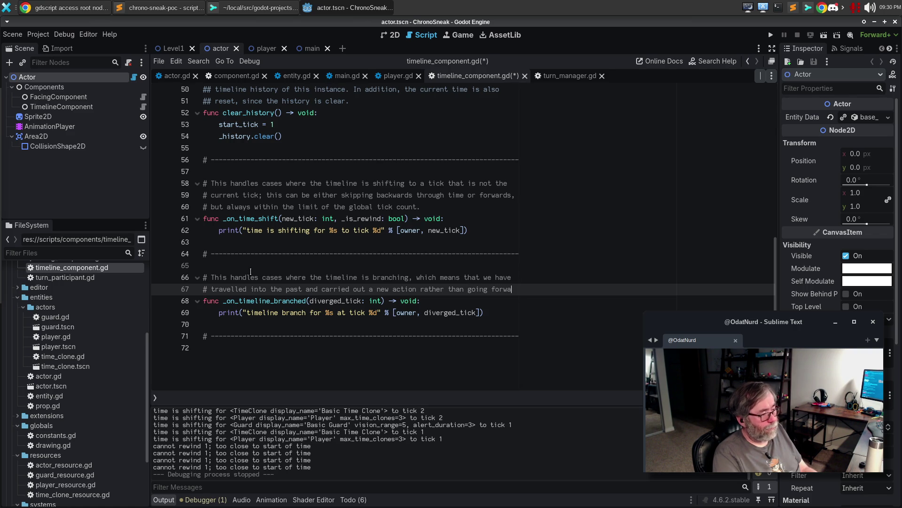
{"action": "key", "text": "Return"}
{"action": "type", "text": "# in time, and thus the timeline is going to diverge here; all of our future is"}
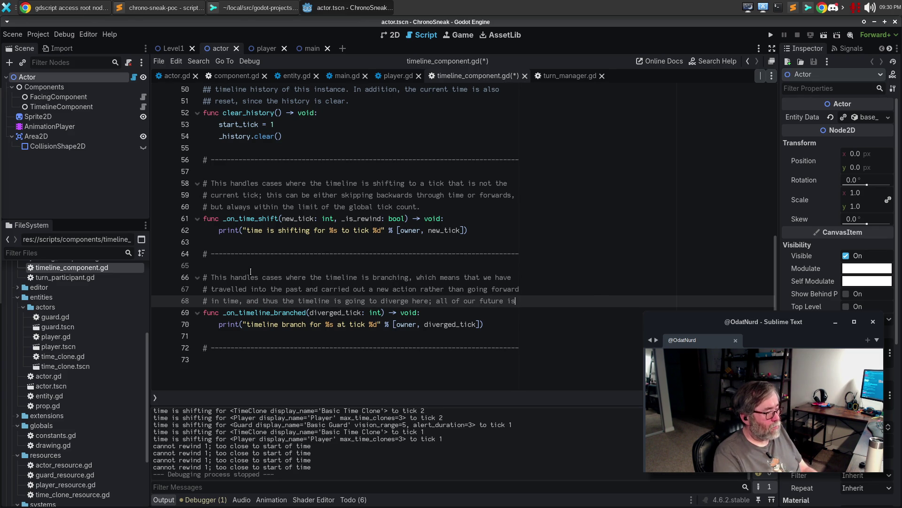
{"action": "key", "text": "Return"}
{"action": "type", "text": "# now gone."}
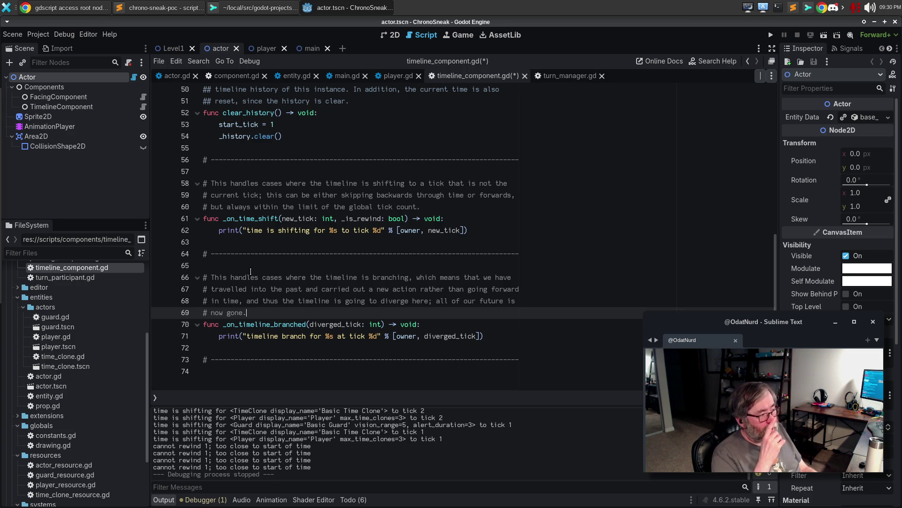
{"action": "key", "text": "ctrl+s"}
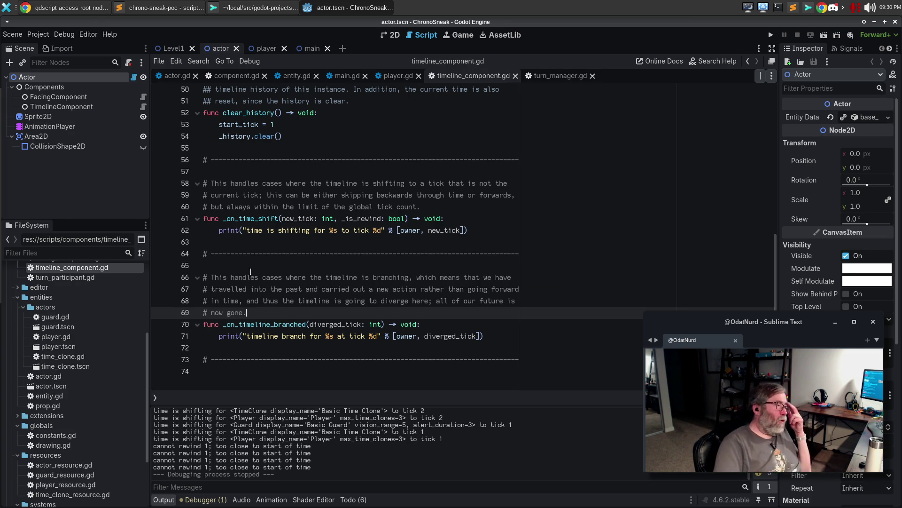
{"action": "left_click", "coordinate": [503, 230]}
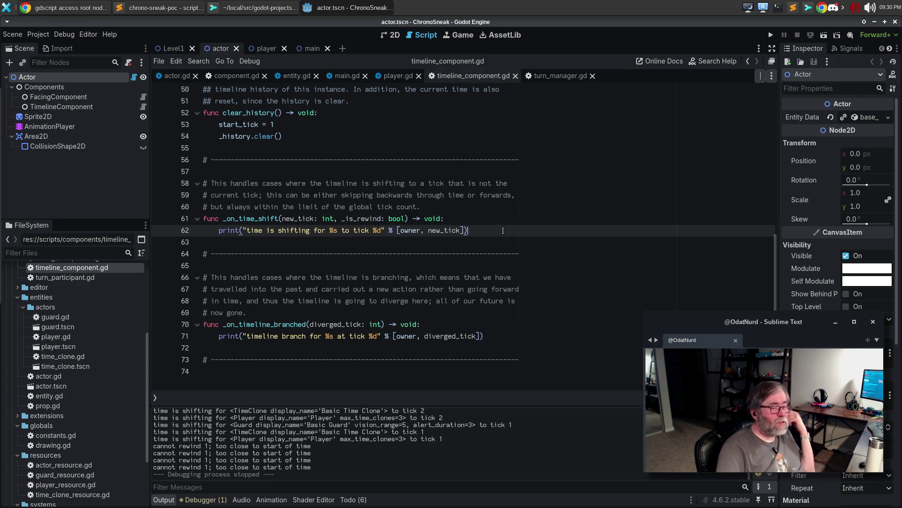
{"action": "scroll", "coordinate": [398, 176], "scroll_direction": "up", "scroll_amount": 6}
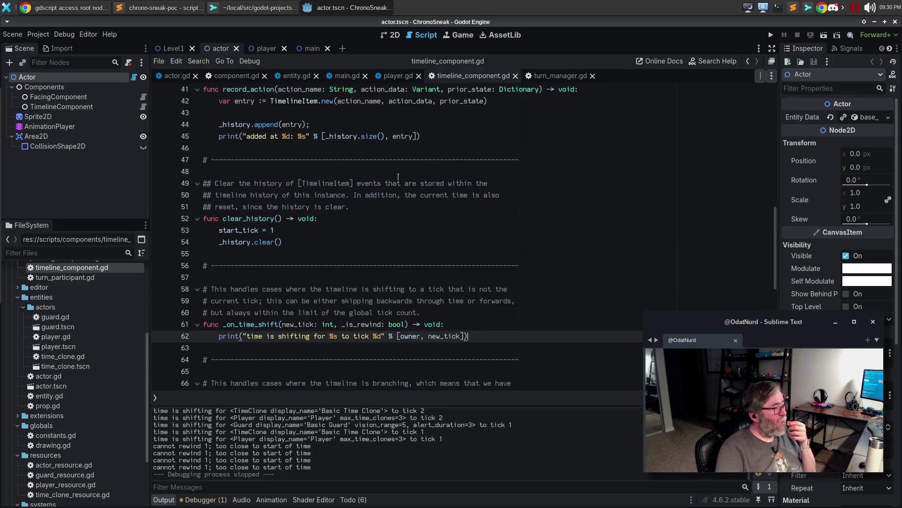
{"action": "scroll", "coordinate": [400, 181], "scroll_direction": "down", "scroll_amount": 2}
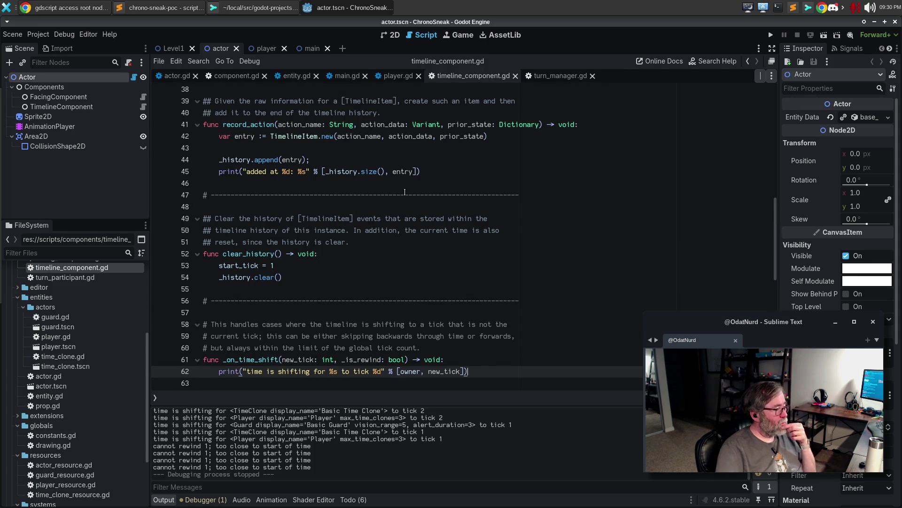
{"action": "scroll", "coordinate": [402, 198], "scroll_direction": "down", "scroll_amount": 4}
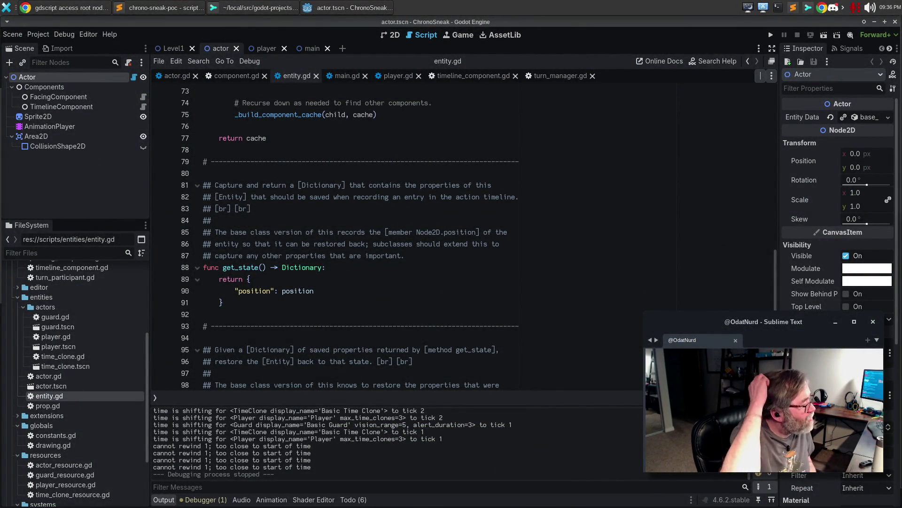
Review the get_state comment and position entry in entity.gd, then switch to timeline_component.gd.
{"action": "left_click", "coordinate": [474, 220]}
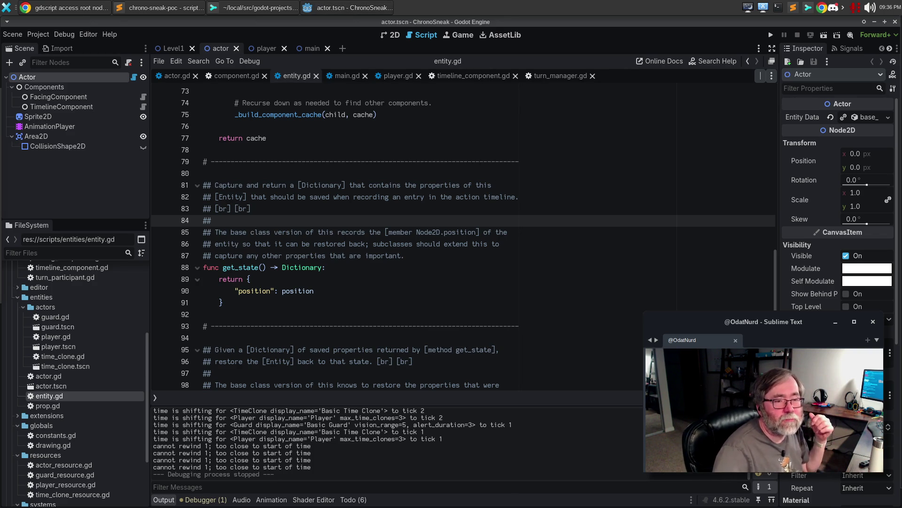
{"action": "left_click", "coordinate": [475, 290]}
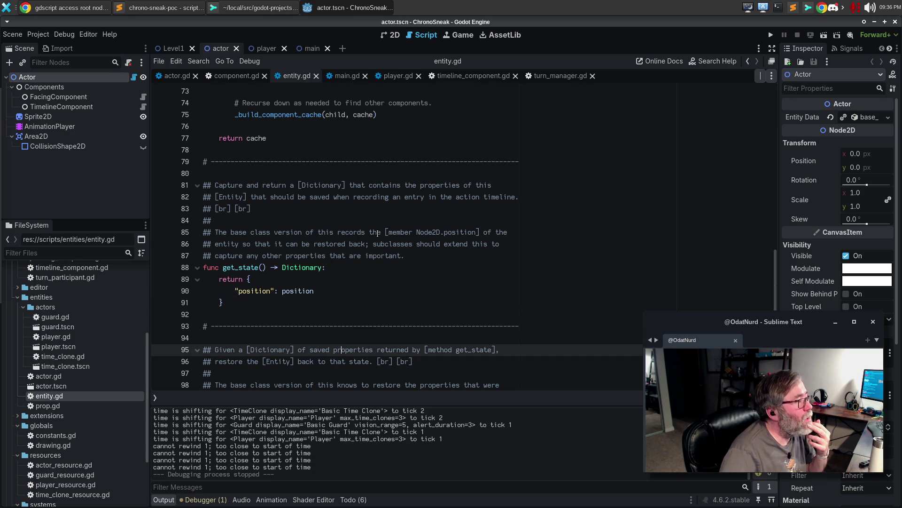
{"action": "left_click", "coordinate": [475, 76]}
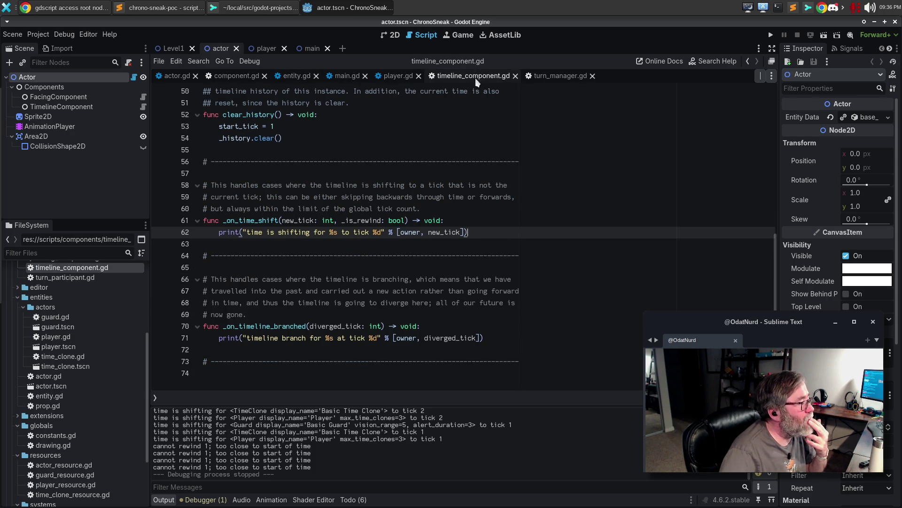
{"action": "double_click", "coordinate": [413, 232]}
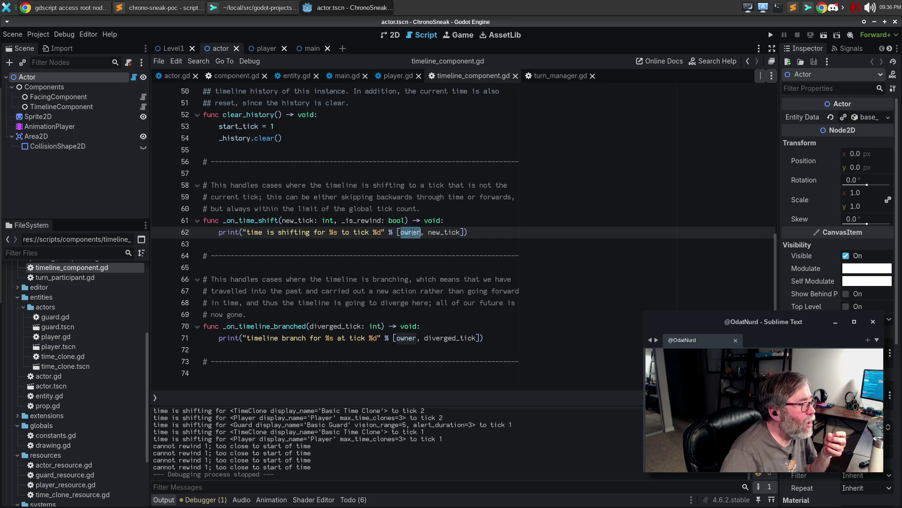
{"action": "mouse_move", "coordinate": [413, 233]}
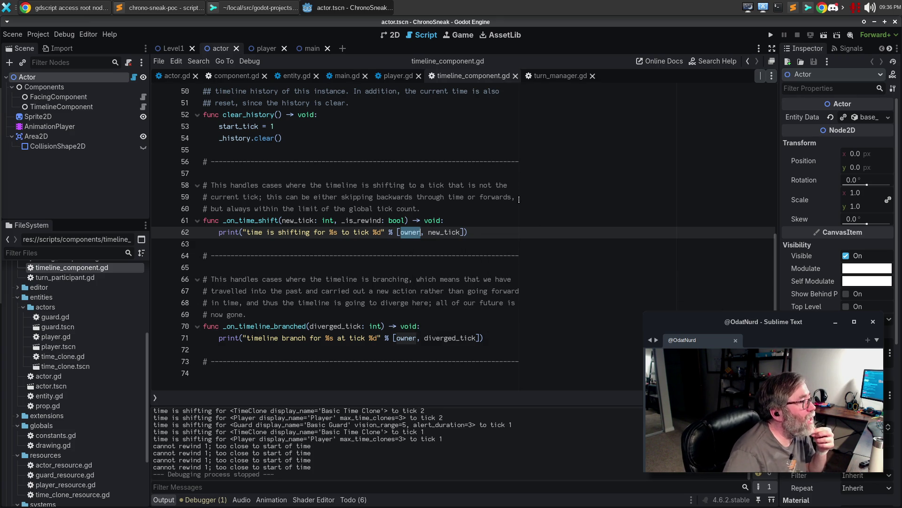
{"action": "left_click", "coordinate": [513, 228]}
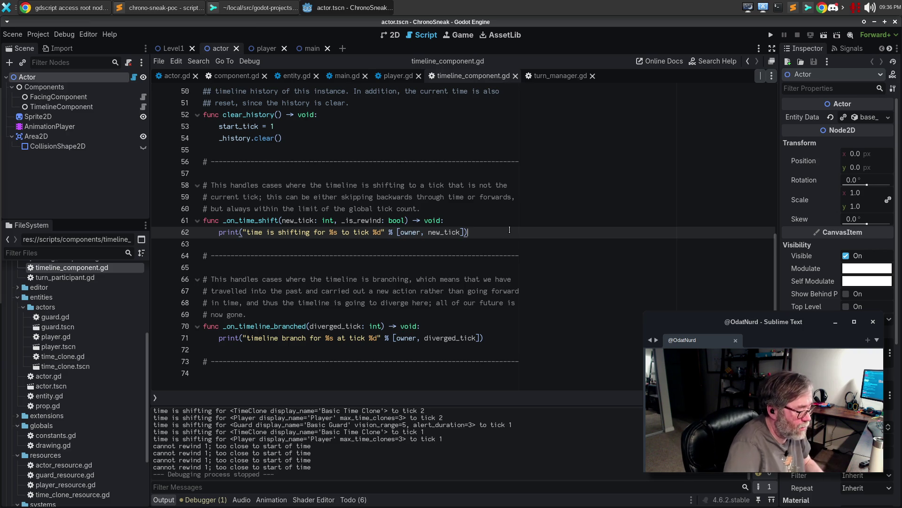
{"action": "key", "text": "Return"}
{"action": "type", "text": "owner.res"}
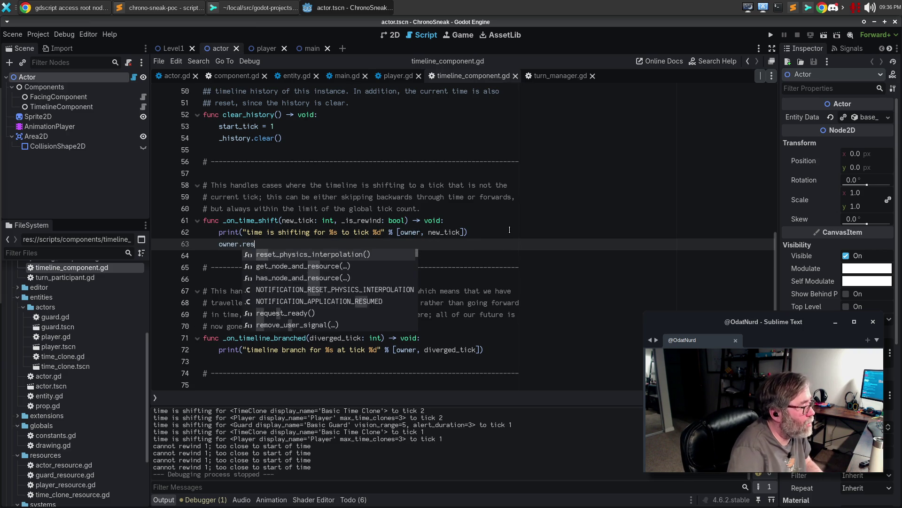
{"action": "type", "text": "tore_st"}
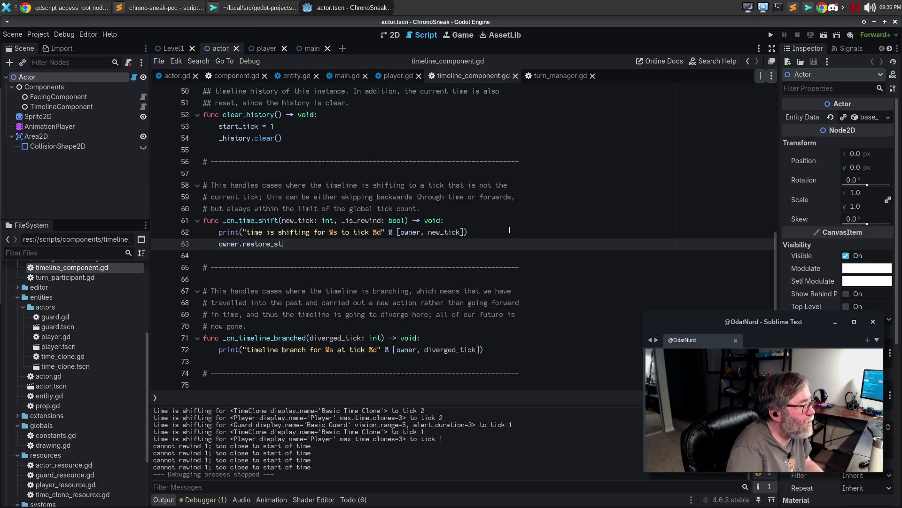
{"action": "key", "text": "ctrl+BackSpace"}
{"action": "key", "text": "ctrl+BackSpace"}
{"action": "key", "text": "BackSpace"}
{"action": "key", "text": "BackSpace"}
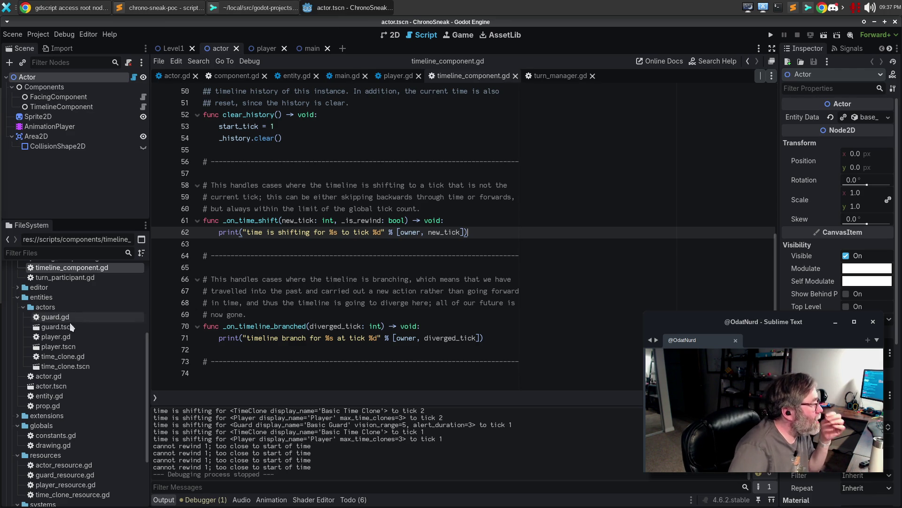
{"action": "scroll", "coordinate": [61, 330], "scroll_direction": "up", "scroll_amount": 4}
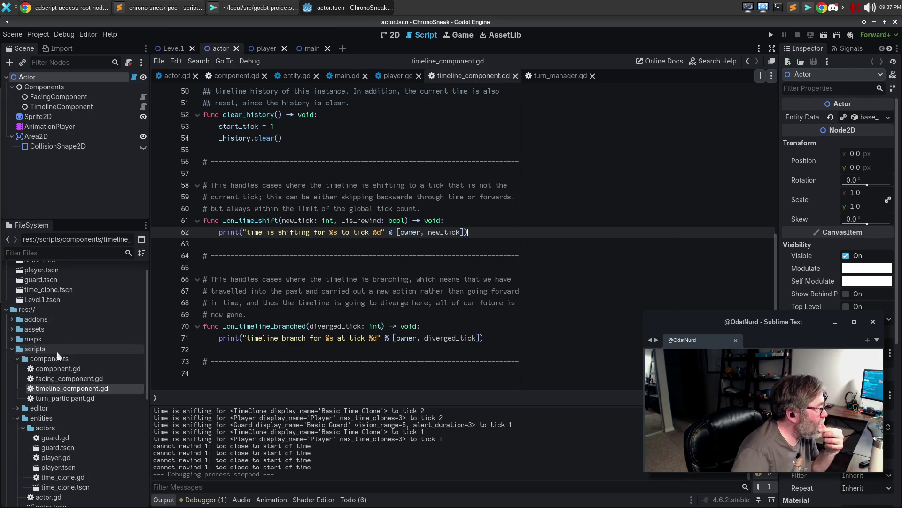
{"action": "scroll", "coordinate": [49, 348], "scroll_direction": "down", "scroll_amount": 1}
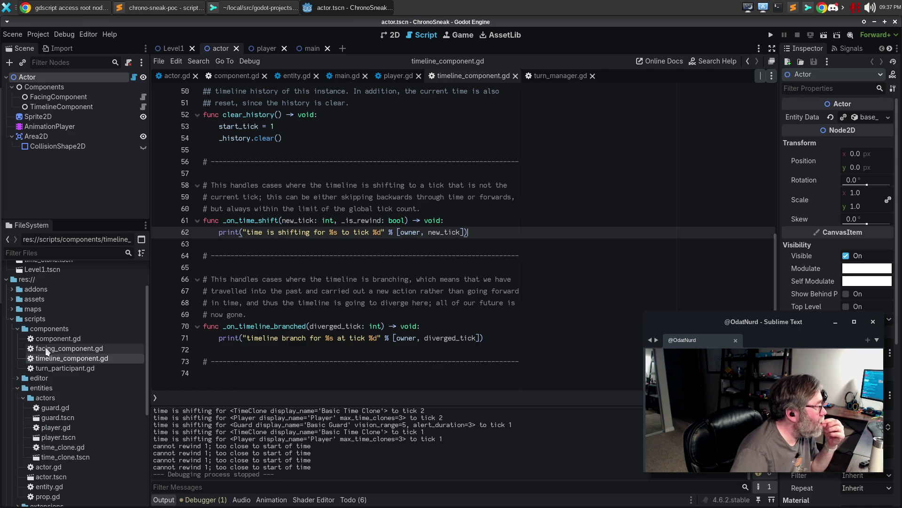
{"action": "scroll", "coordinate": [47, 371], "scroll_direction": "down", "scroll_amount": 2}
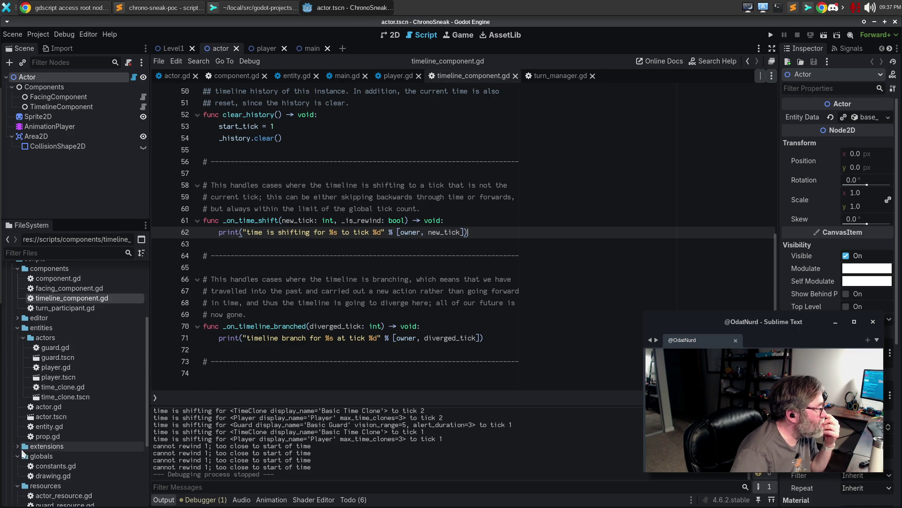
{"action": "scroll", "coordinate": [25, 453], "scroll_direction": "down", "scroll_amount": 2}
{"action": "left_click", "coordinate": [82, 439]}
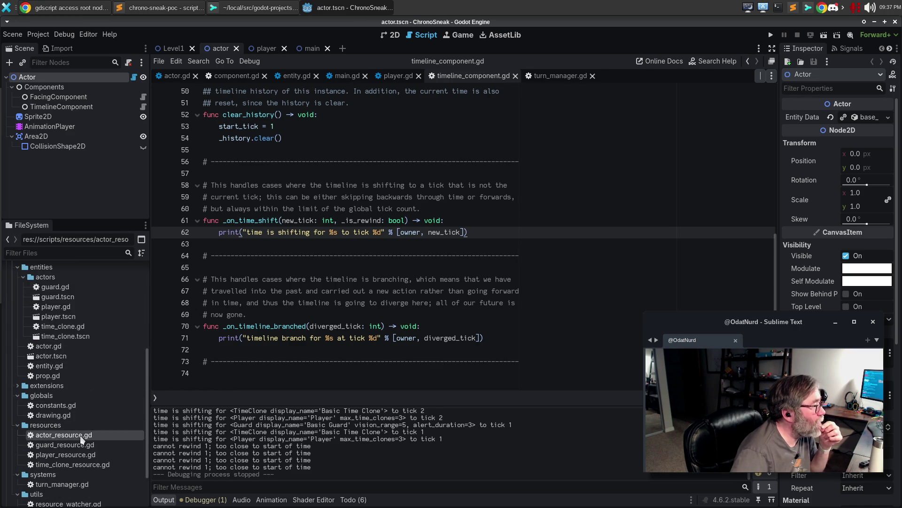
Look through actor_resource.gd, player_resource.gd and time_clone_resource.gd.
{"action": "double_click", "coordinate": [82, 438]}
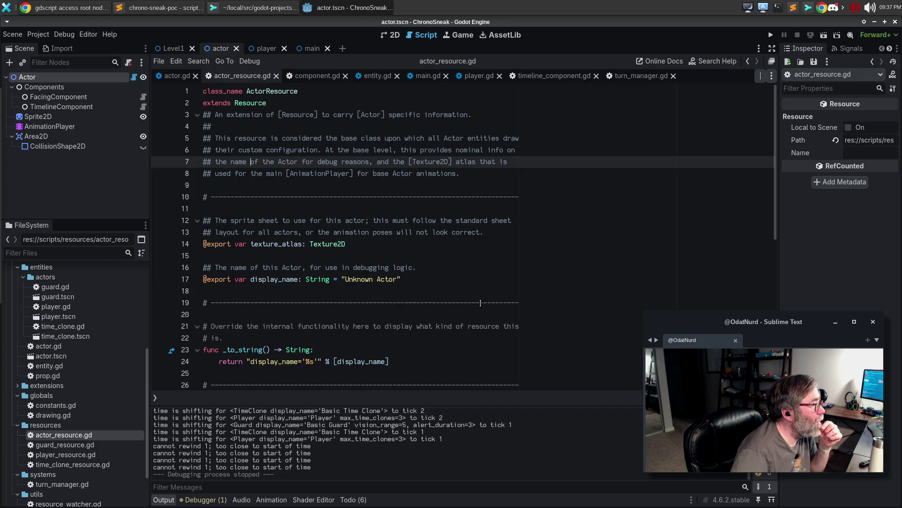
{"action": "scroll", "coordinate": [480, 303], "scroll_direction": "down", "scroll_amount": 4}
{"action": "scroll", "coordinate": [480, 303], "scroll_direction": "up", "scroll_amount": 1}
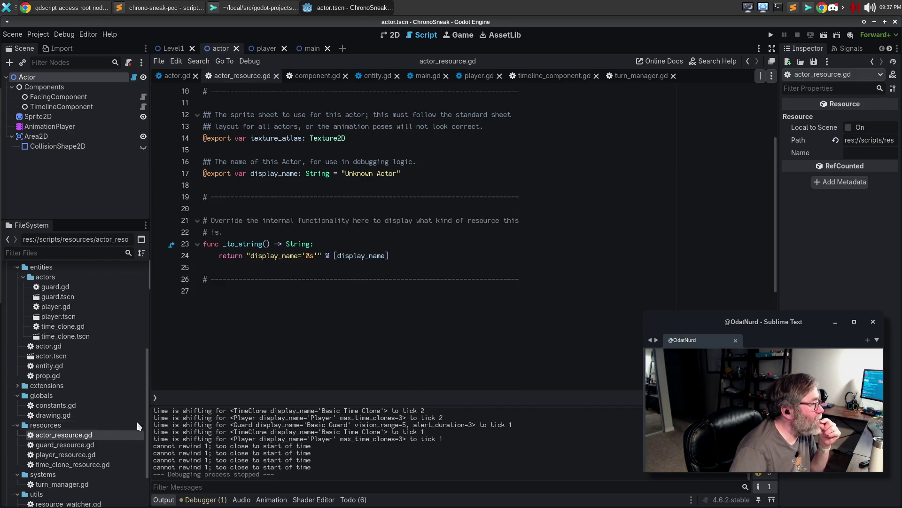
{"action": "double_click", "coordinate": [73, 452]}
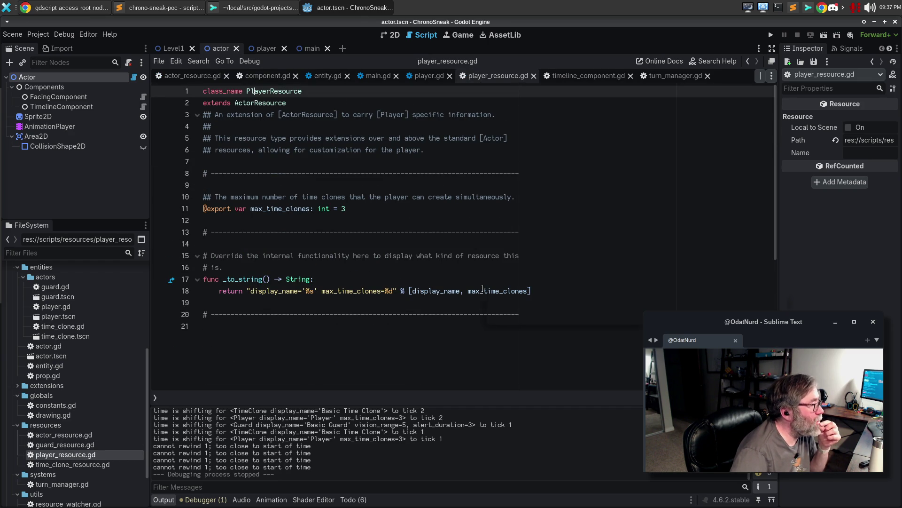
{"action": "mouse_move", "coordinate": [483, 288]}
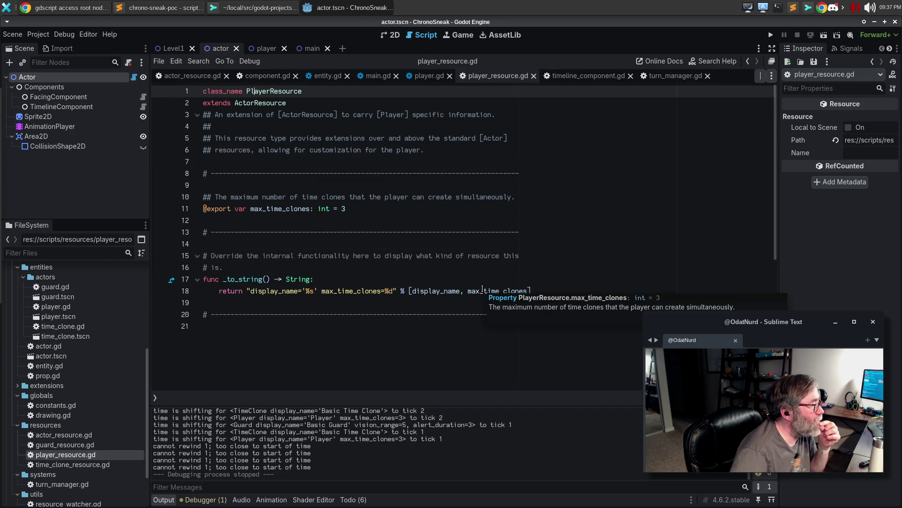
{"action": "double_click", "coordinate": [86, 464]}
{"action": "left_click", "coordinate": [306, 327]}
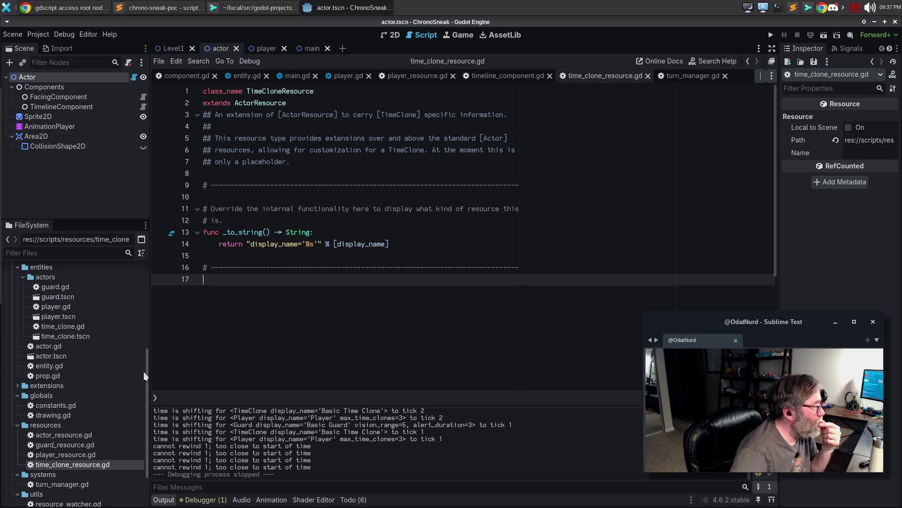
Open resource_watcher.gd and read through its unwatch function.
{"action": "scroll", "coordinate": [69, 384], "scroll_direction": "down", "scroll_amount": 3}
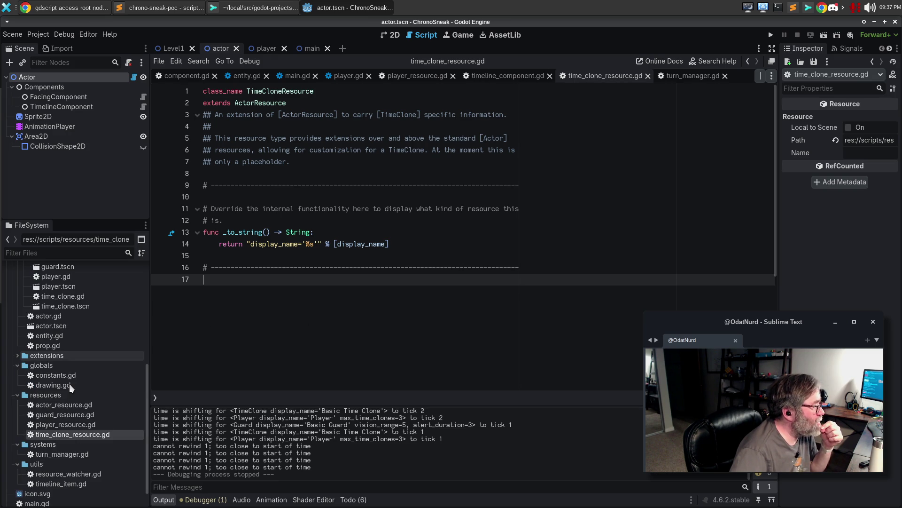
{"action": "double_click", "coordinate": [87, 474]}
{"action": "left_click", "coordinate": [489, 313]}
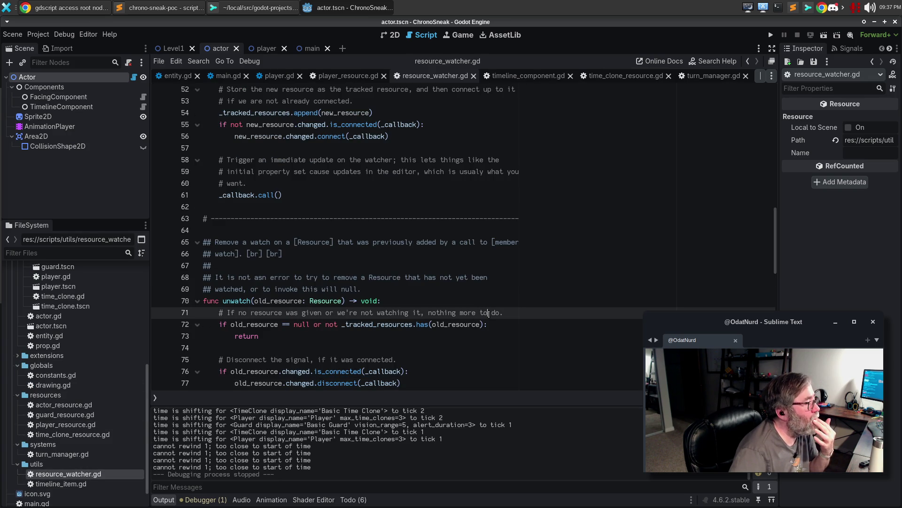
{"action": "scroll", "coordinate": [513, 316], "scroll_direction": "up", "scroll_amount": 7}
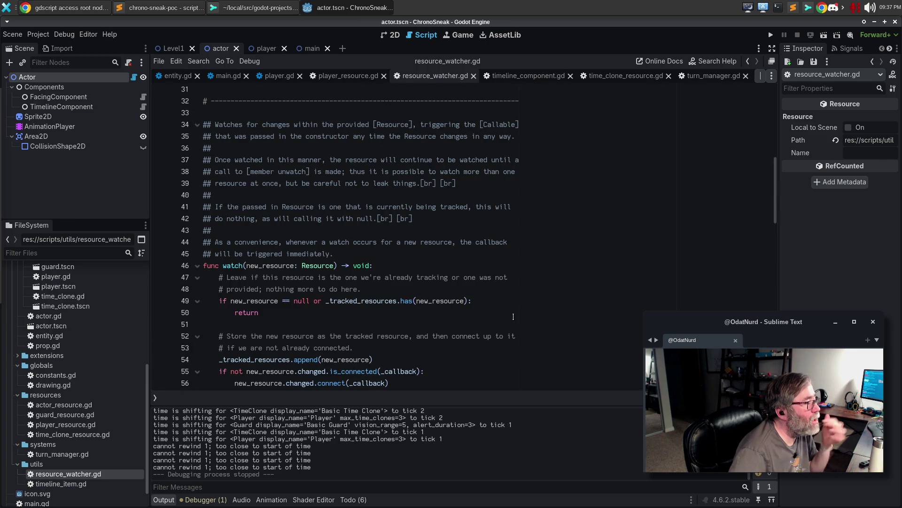
{"action": "scroll", "coordinate": [514, 317], "scroll_direction": "up", "scroll_amount": 6}
{"action": "scroll", "coordinate": [520, 306], "scroll_direction": "up", "scroll_amount": 4}
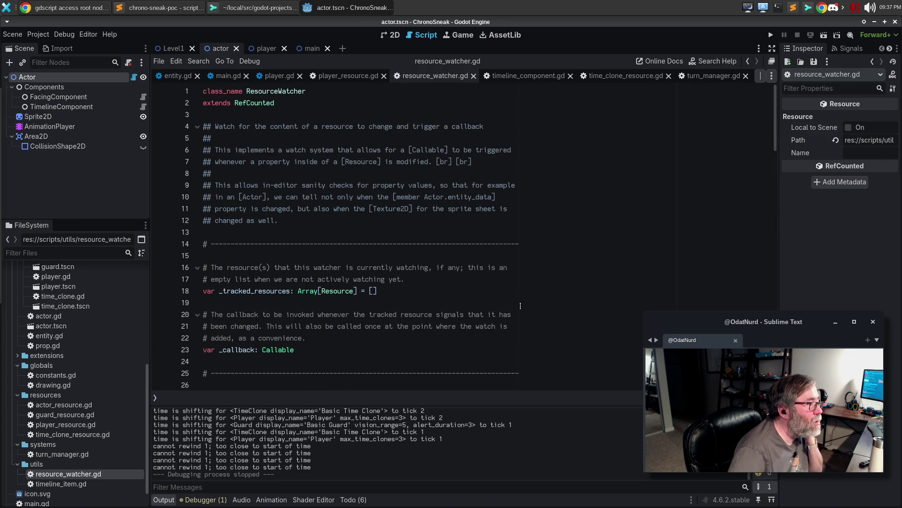
{"action": "scroll", "coordinate": [520, 306], "scroll_direction": "down", "scroll_amount": 5}
{"action": "scroll", "coordinate": [520, 306], "scroll_direction": "down", "scroll_amount": 2}
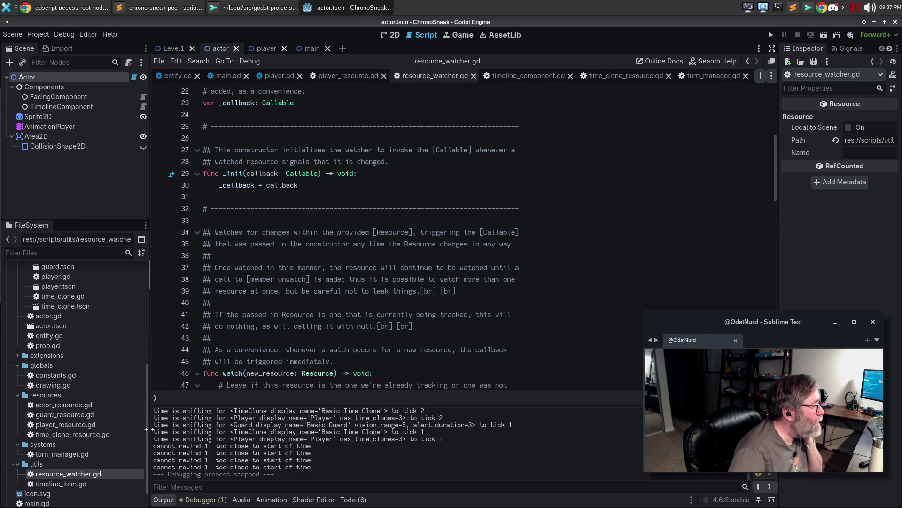
Reopen time_clone_resource.gd, then prop.gd, and pick actor.gd among the entity files.
{"action": "double_click", "coordinate": [77, 437]}
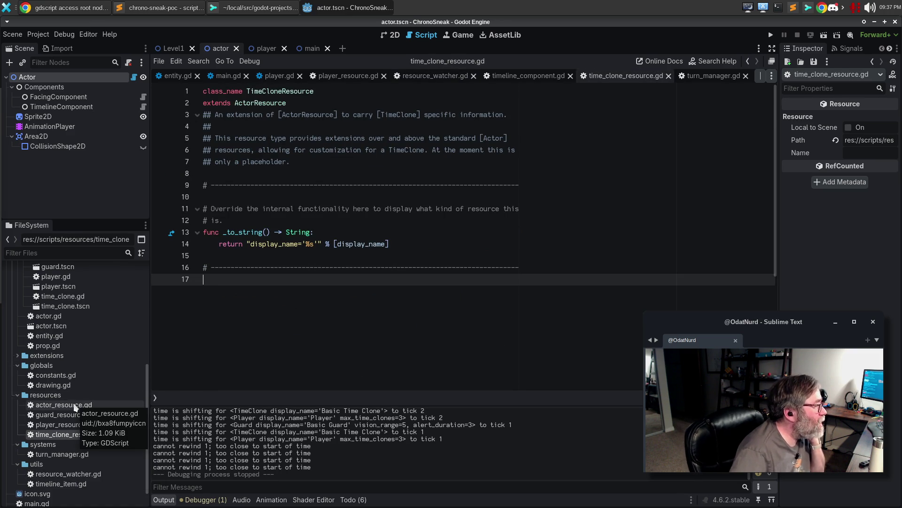
{"action": "double_click", "coordinate": [48, 347]}
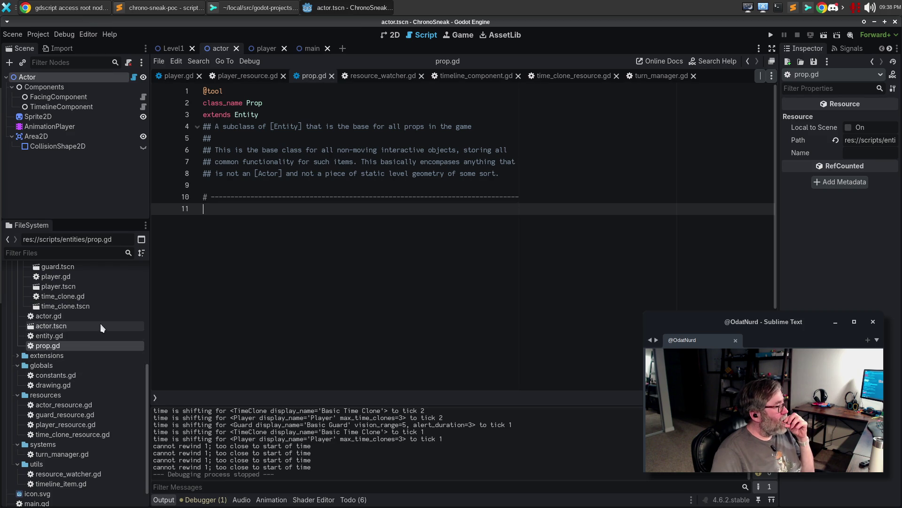
{"action": "left_click", "coordinate": [89, 313]}
Open actor.gd and read through the Actor script.
{"action": "double_click", "coordinate": [88, 313]}
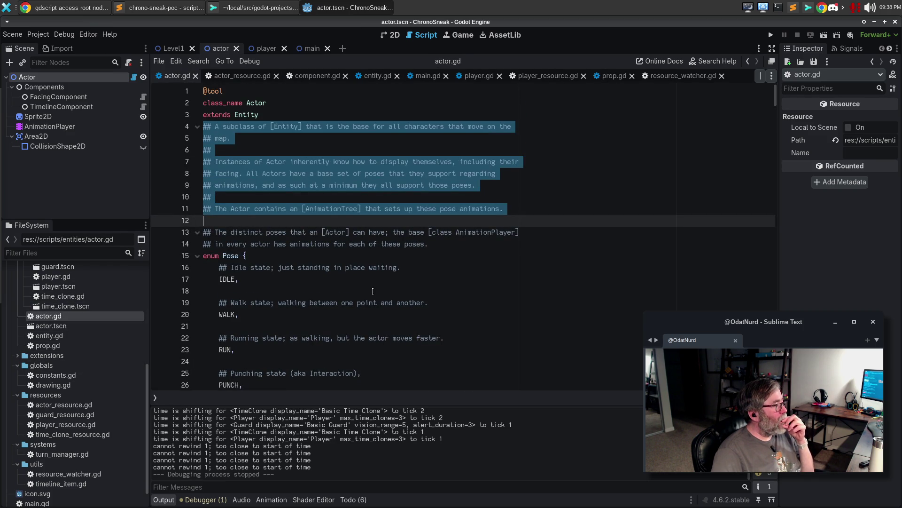
{"action": "scroll", "coordinate": [371, 294], "scroll_direction": "down", "scroll_amount": 8}
{"action": "scroll", "coordinate": [375, 285], "scroll_direction": "down", "scroll_amount": 1}
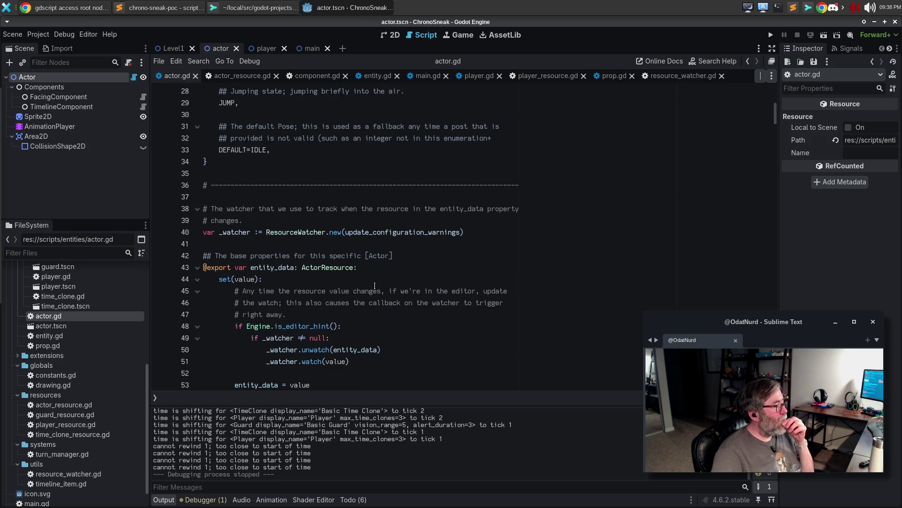
{"action": "scroll", "coordinate": [375, 285], "scroll_direction": "down", "scroll_amount": 2}
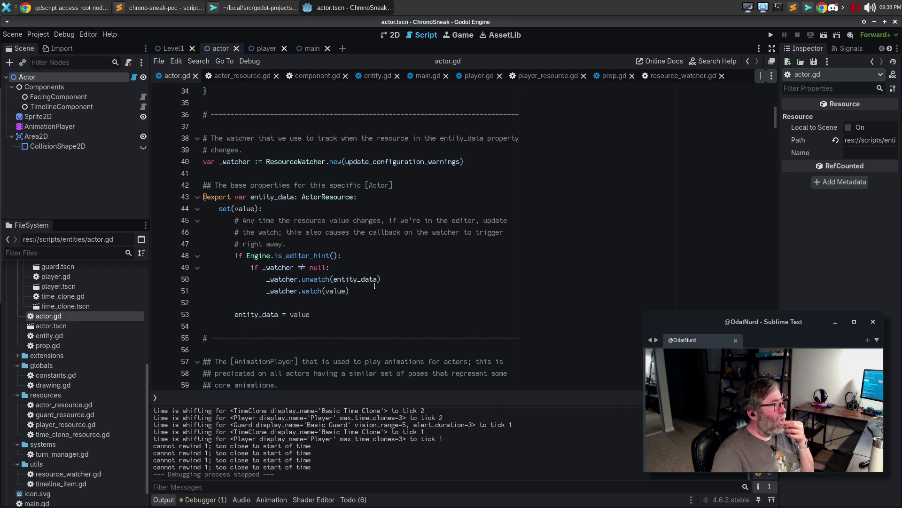
{"action": "scroll", "coordinate": [374, 286], "scroll_direction": "down", "scroll_amount": 3}
{"action": "scroll", "coordinate": [370, 277], "scroll_direction": "down", "scroll_amount": 4}
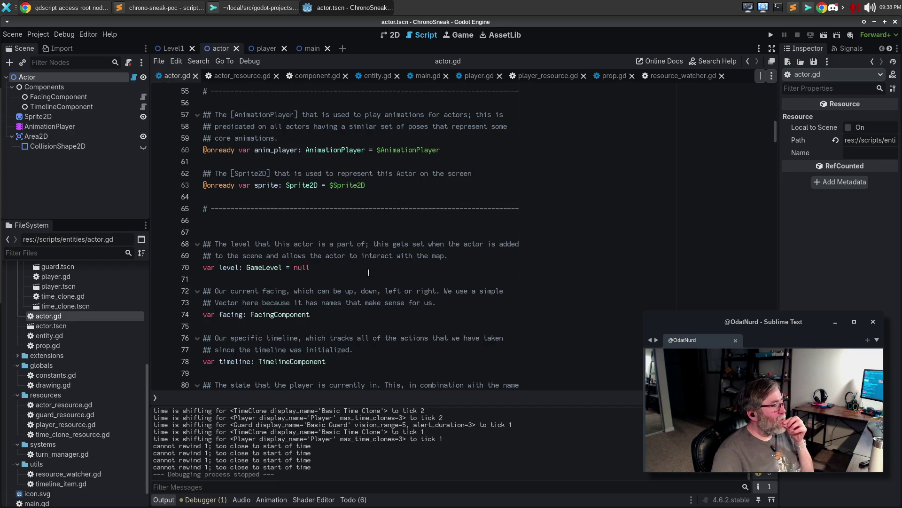
{"action": "scroll", "coordinate": [368, 272], "scroll_direction": "down", "scroll_amount": 5}
{"action": "scroll", "coordinate": [368, 271], "scroll_direction": "down", "scroll_amount": 2}
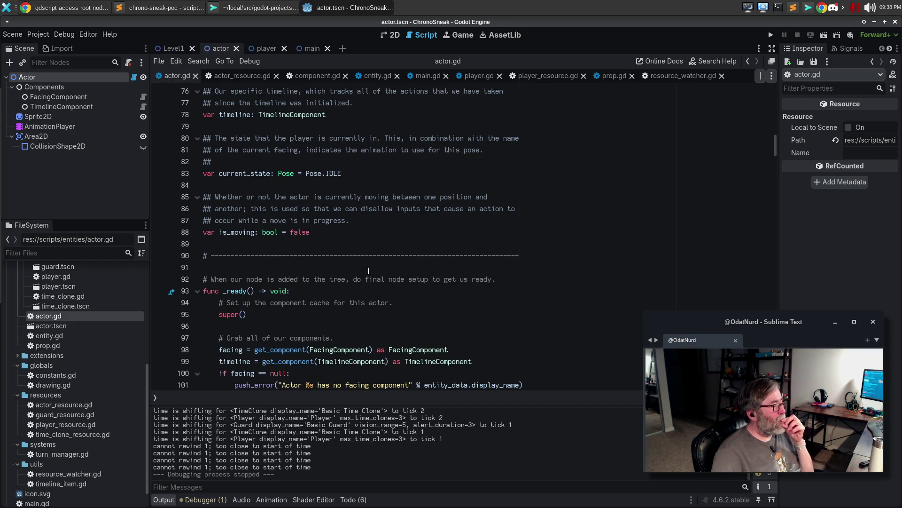
{"action": "scroll", "coordinate": [370, 269], "scroll_direction": "up", "scroll_amount": 20}
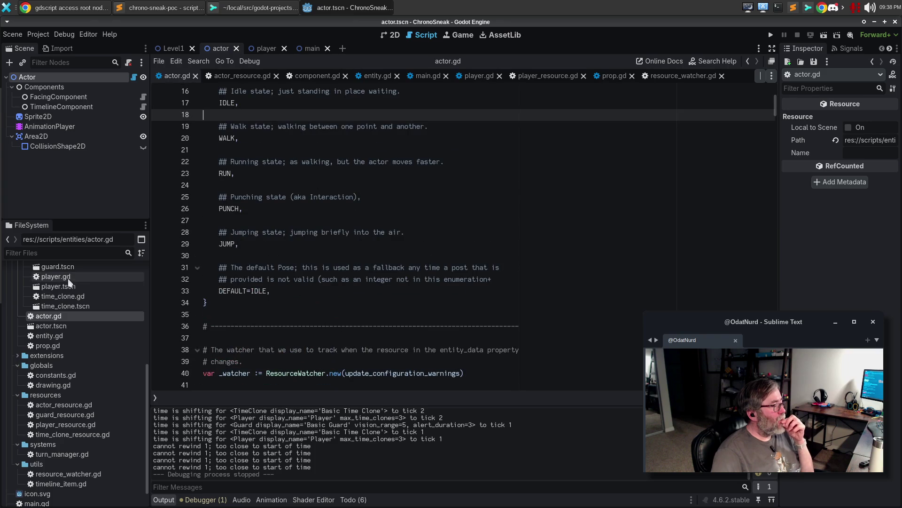
{"action": "scroll", "coordinate": [75, 306], "scroll_direction": "up", "scroll_amount": 3}
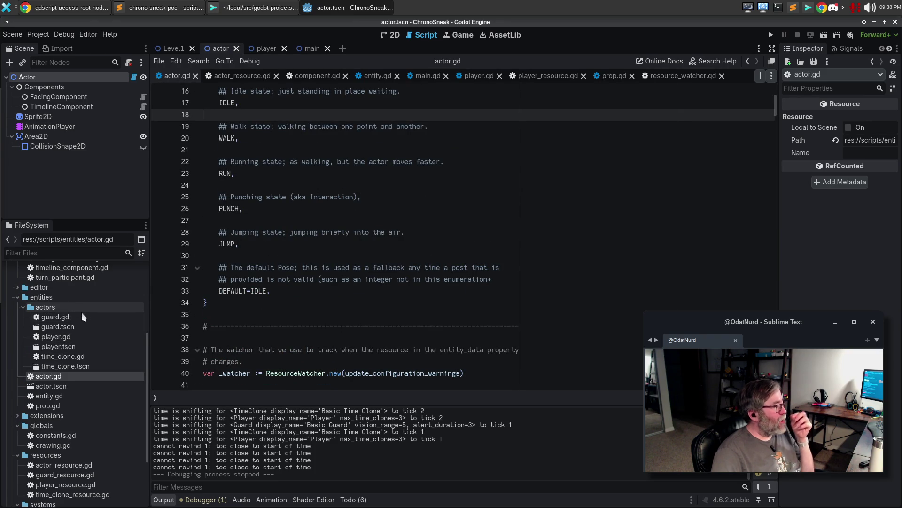
Open player.gd and select the player_data property with its doc comment, lines 19–22.
{"action": "double_click", "coordinate": [76, 337]}
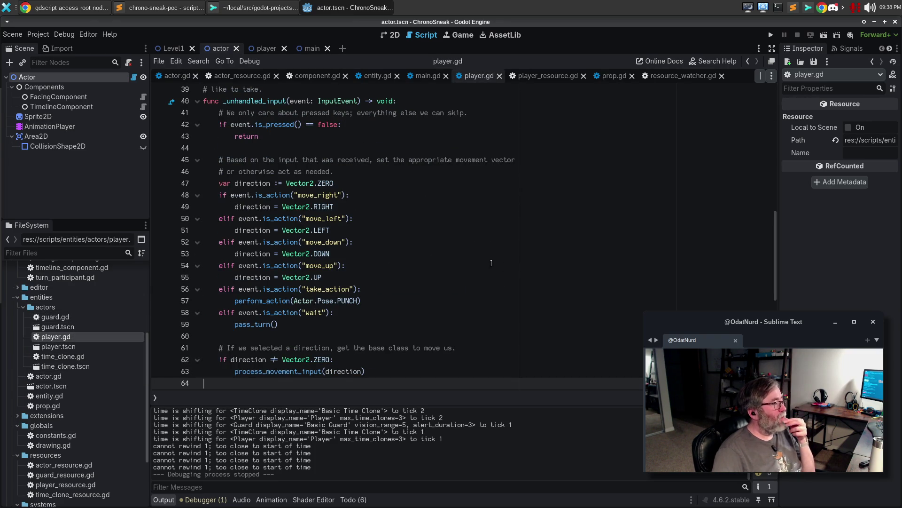
{"action": "scroll", "coordinate": [498, 270], "scroll_direction": "up", "scroll_amount": 13}
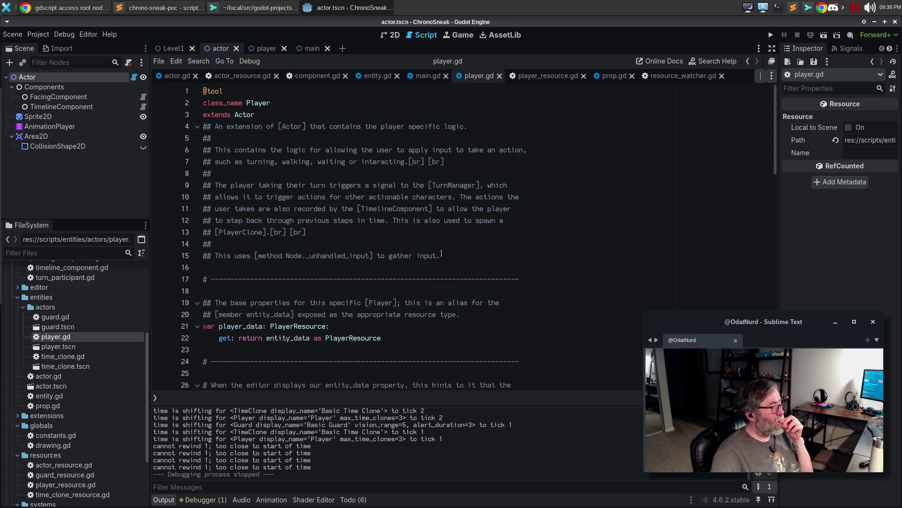
{"action": "scroll", "coordinate": [413, 273], "scroll_direction": "down", "scroll_amount": 1}
{"action": "mouse_move", "coordinate": [381, 306]}
{"action": "left_mouse_down"}
{"action": "mouse_move", "coordinate": [263, 303]}
{"action": "mouse_move", "coordinate": [167, 267]}
{"action": "left_mouse_up"}
{"action": "key", "text": "ctrl+c"}
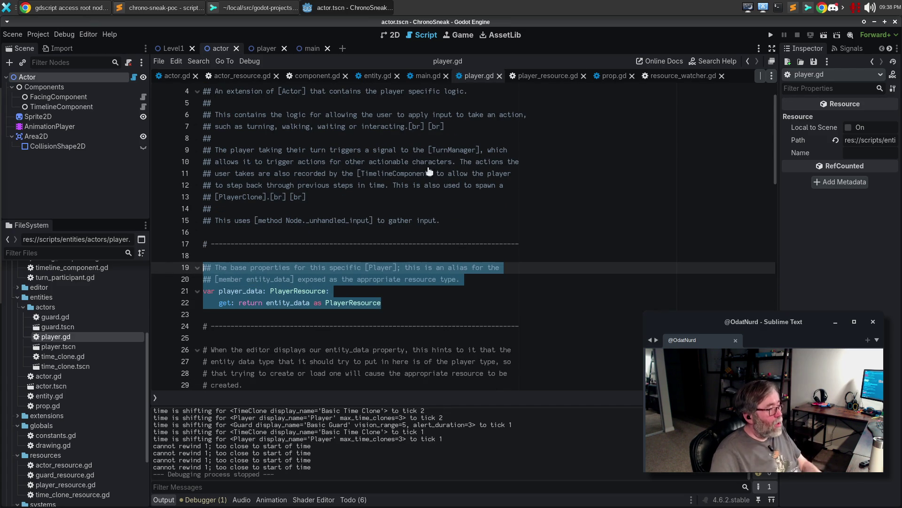
Paste the player_data property block into component.gd and rename the property to parent.
{"action": "left_click", "coordinate": [325, 78]}
{"action": "key", "text": "Return"}
{"action": "key", "text": "ctrl+v"}
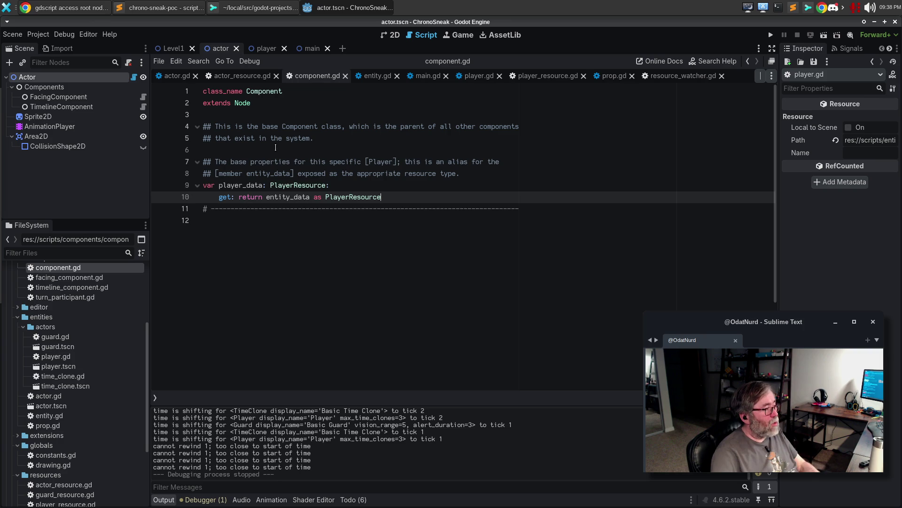
{"action": "double_click", "coordinate": [240, 185]}
{"action": "key", "text": "BackSpace"}
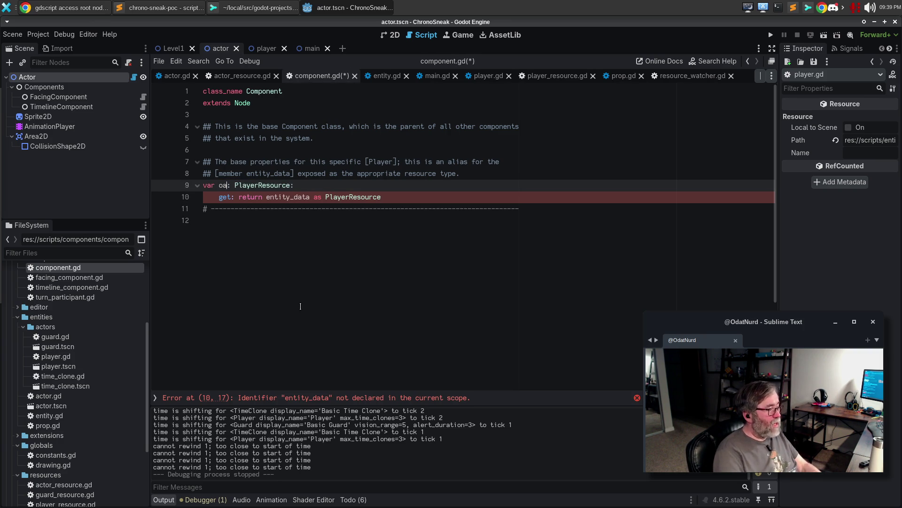
{"action": "type", "text": "parent"}
{"action": "key", "text": "End"}
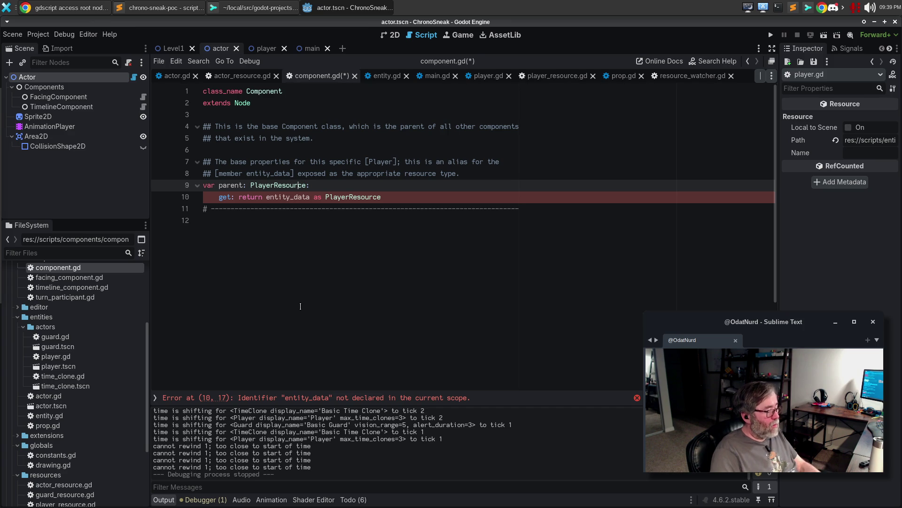
Change both PlayerResource type names to Entity and make the getter return owner.
{"action": "key", "text": "ctrl+d"}
{"action": "key", "text": "ctrl+d"}
{"action": "type", "text": "Enity"}
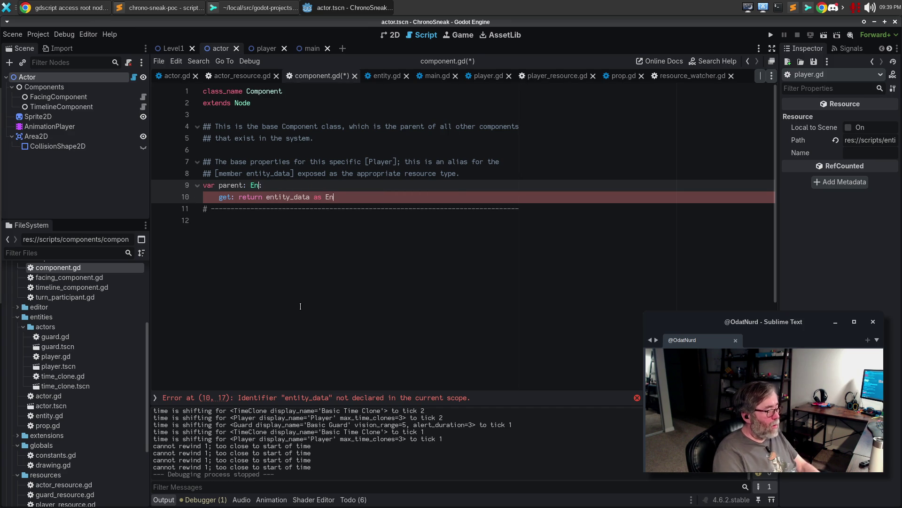
{"action": "key", "text": "Escape"}
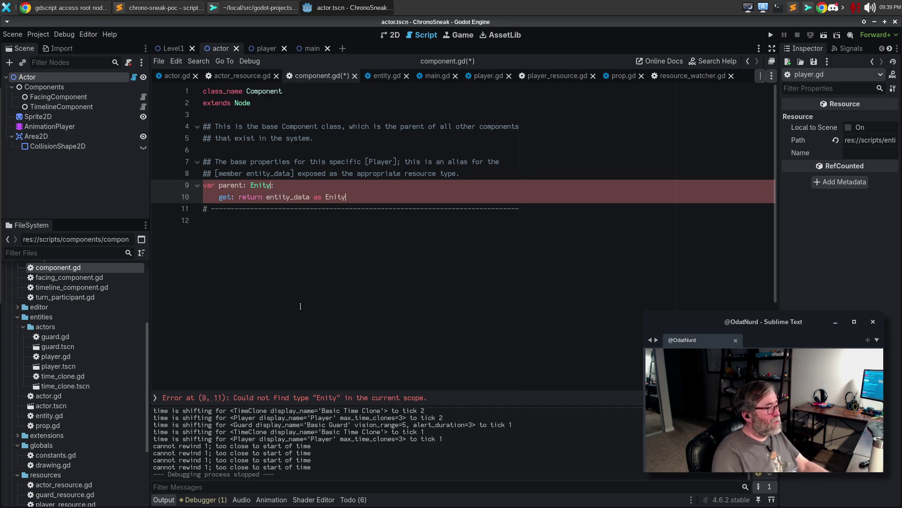
{"action": "key", "text": "Left"}
{"action": "key", "text": "Left"}
{"action": "key", "text": "Left"}
{"action": "type", "text": "t"}
{"action": "key", "text": "End"}
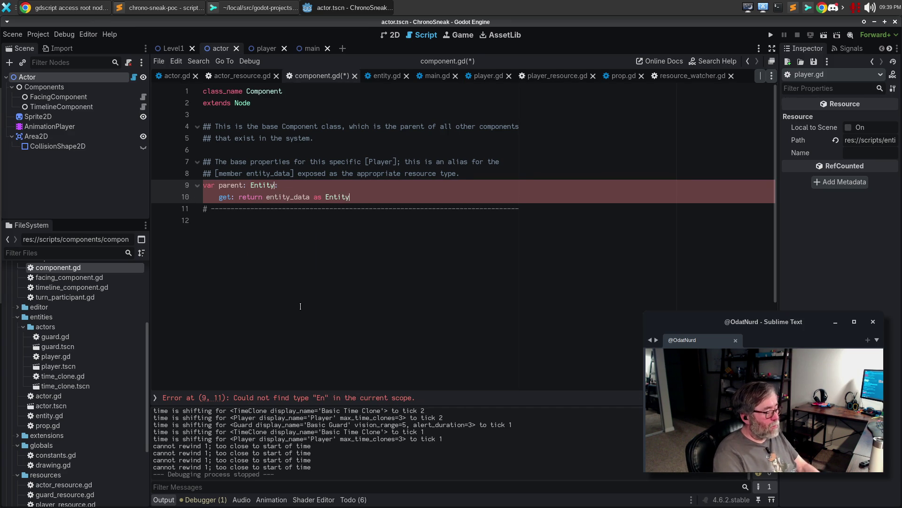
{"action": "key", "text": "Down"}
{"action": "key", "text": "ctrl+d"}
{"action": "type", "text": "owner"}
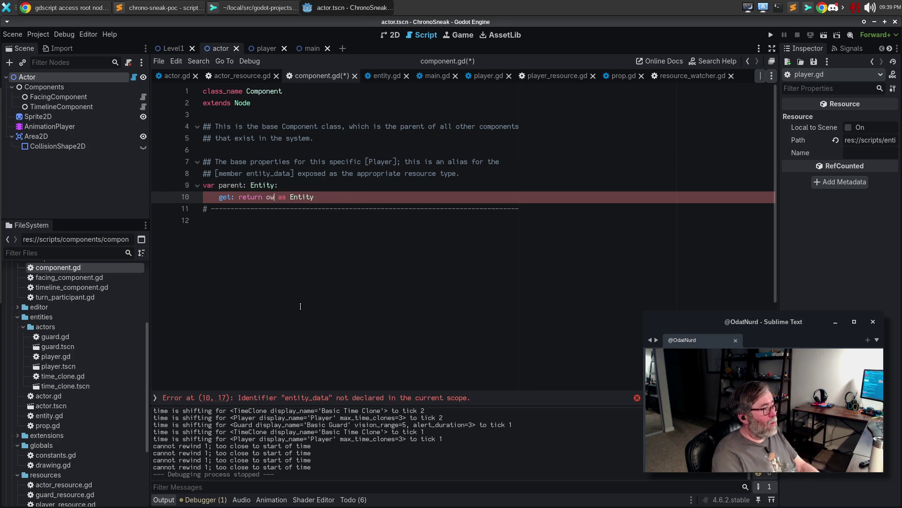
{"action": "key", "text": "End"}
Begin parent's doc comment as '## The [member owner] for this Component; is', merging the old comment line.
{"action": "key", "text": "Return"}
{"action": "key", "text": "Up"}
{"action": "key", "text": "Up"}
{"action": "key", "text": "Up"}
{"action": "key", "text": "Return"}
{"action": "type", "text": "## The [member owner]"}
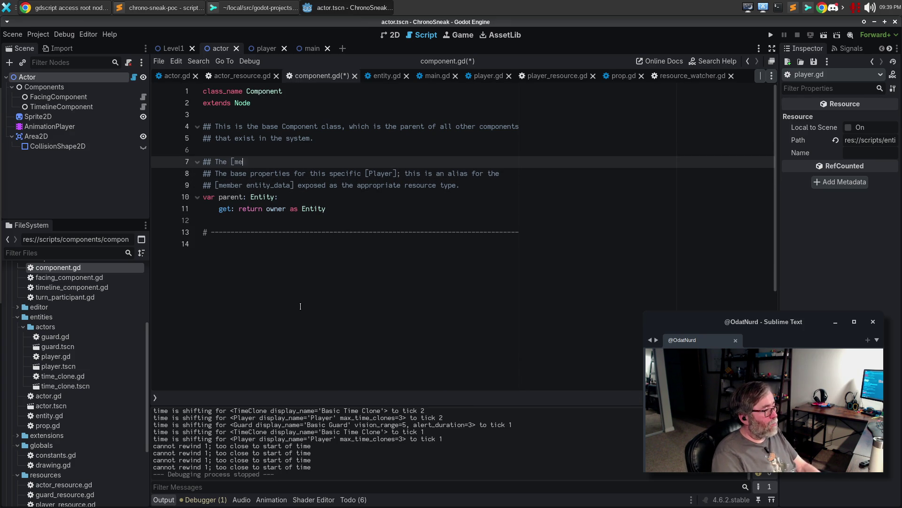
{"action": "type", "text": " fo"}
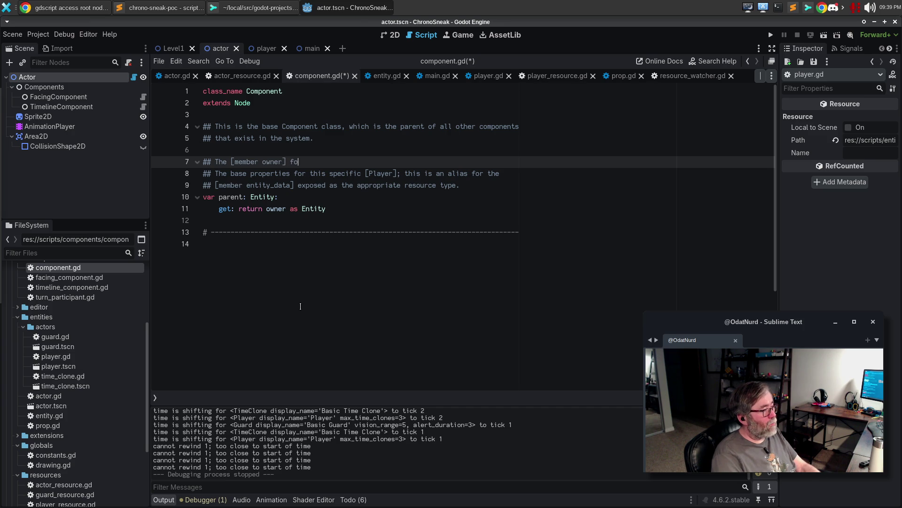
{"action": "type", "text": "r this specific"}
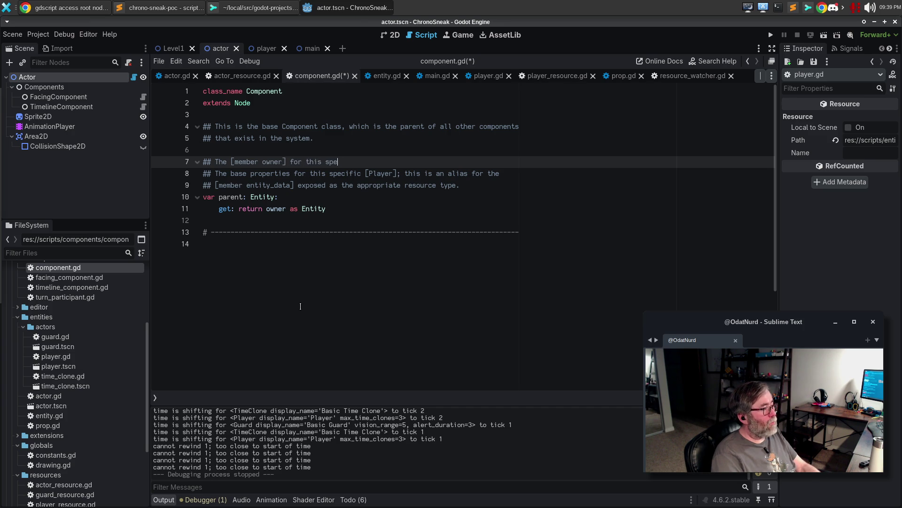
{"action": "key", "text": "ctrl+BackSpace"}
{"action": "type", "text": "["}
{"action": "key", "text": "BackSpace"}
{"action": "type", "text": "Component;"}
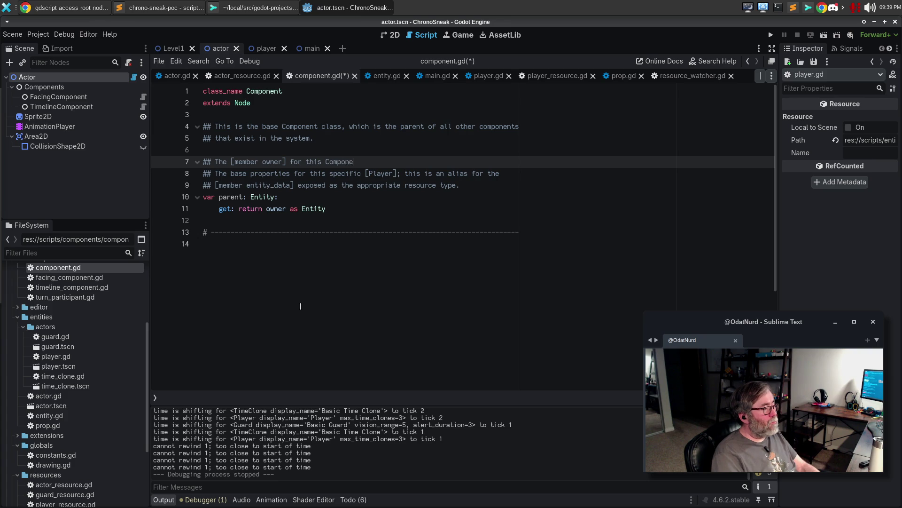
{"action": "type", "text": " this is"}
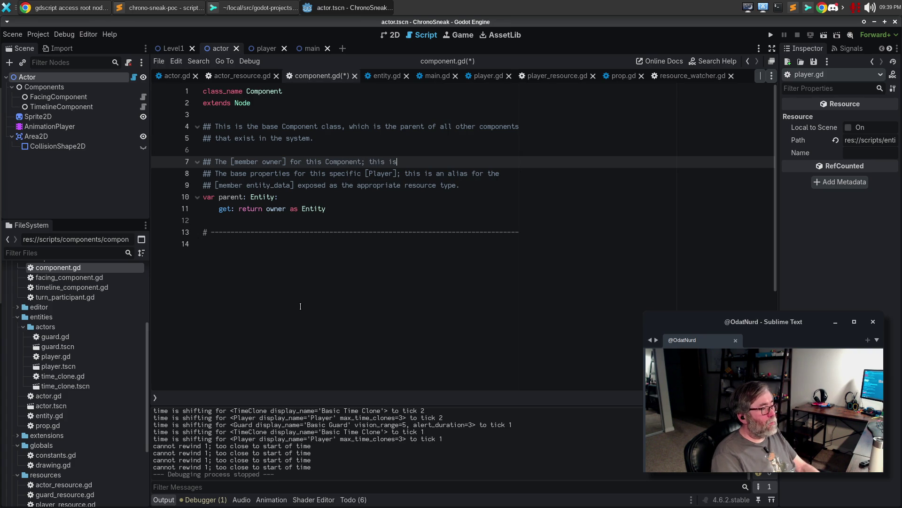
{"action": "key", "text": "shift+Down"}
{"action": "key", "text": "ctrl+shift+Right"}
{"action": "key", "text": "ctrl+shift+Right"}
{"action": "key", "text": "ctrl+shift+Right"}
{"action": "key", "text": "ctrl+shift+Left"}
{"action": "key", "text": "shift+Left"}
{"action": "key", "text": "BackSpace"}
Replace entity_data with owner in the comment, end it with 'appropriate node type', and save.
{"action": "key", "text": "Down"}
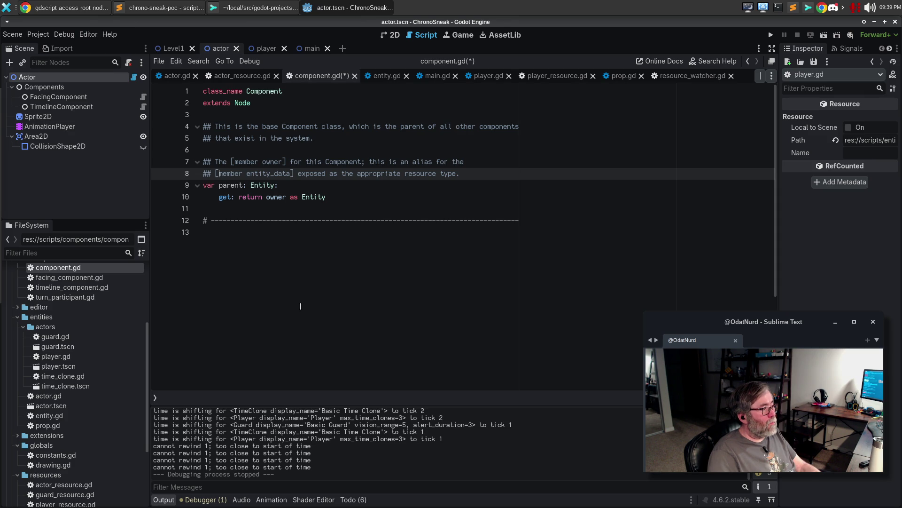
{"action": "key", "text": "ctrl+shift+Right"}
{"action": "key", "text": "ctrl+shift+Right"}
{"action": "key", "text": "ctrl+shift+Right"}
{"action": "key", "text": "ctrl+shift+Left"}
{"action": "key", "text": "shift+Left"}
{"action": "type", "text": "owner"}
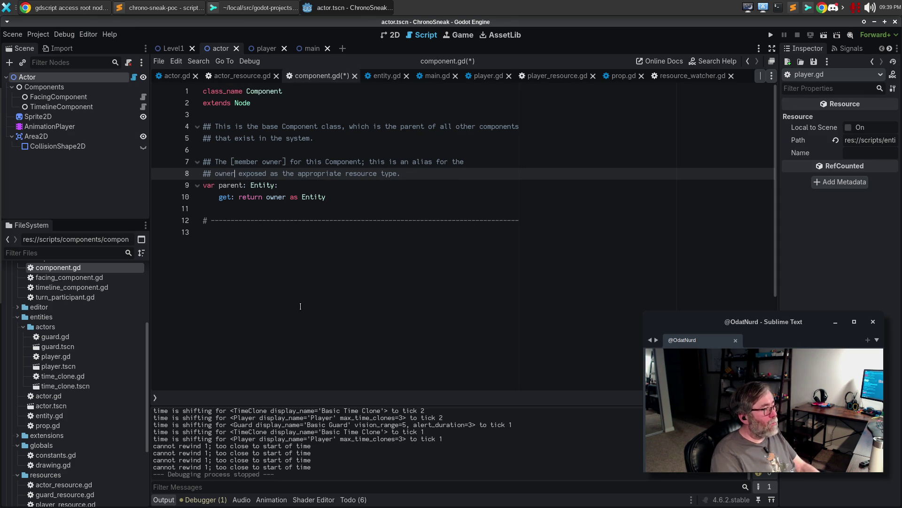
{"action": "key", "text": "End"}
{"action": "key", "text": "ctrl+BackSpace"}
{"action": "key", "text": "ctrl+BackSpace"}
{"action": "key", "text": "ctrl+BackSpace"}
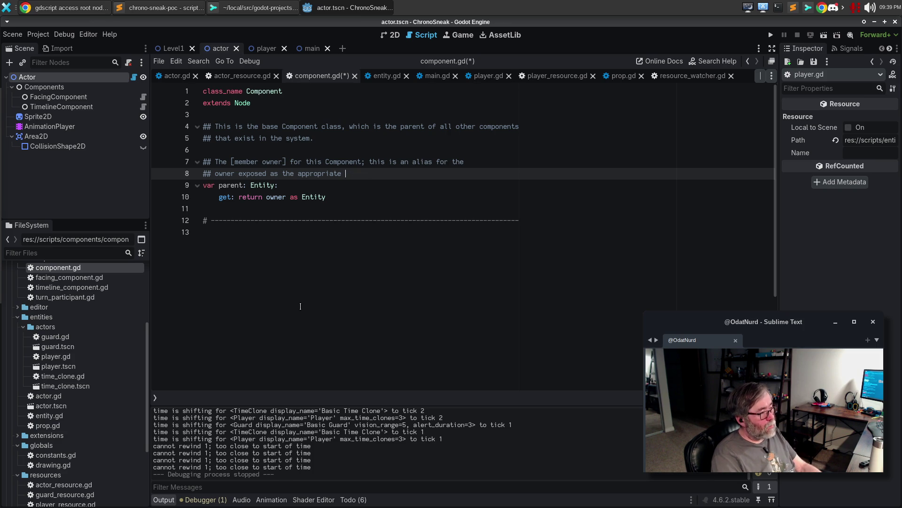
{"action": "key", "text": "BackSpace"}
{"action": "type", "text": "ode"}
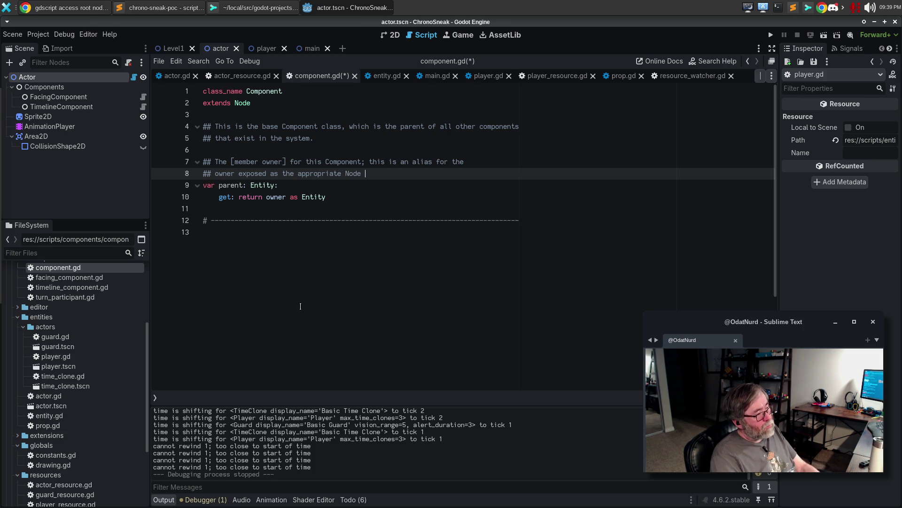
{"action": "key", "text": "BackSpace"}
{"action": "key", "text": "BackSpace"}
{"action": "key", "text": "BackSpace"}
{"action": "type", "text": "node."}
{"action": "key", "text": "BackSpace"}
{"action": "key", "text": "BackSpace"}
{"action": "key", "text": "BackSpace"}
{"action": "type", "text": "ode typwe"}
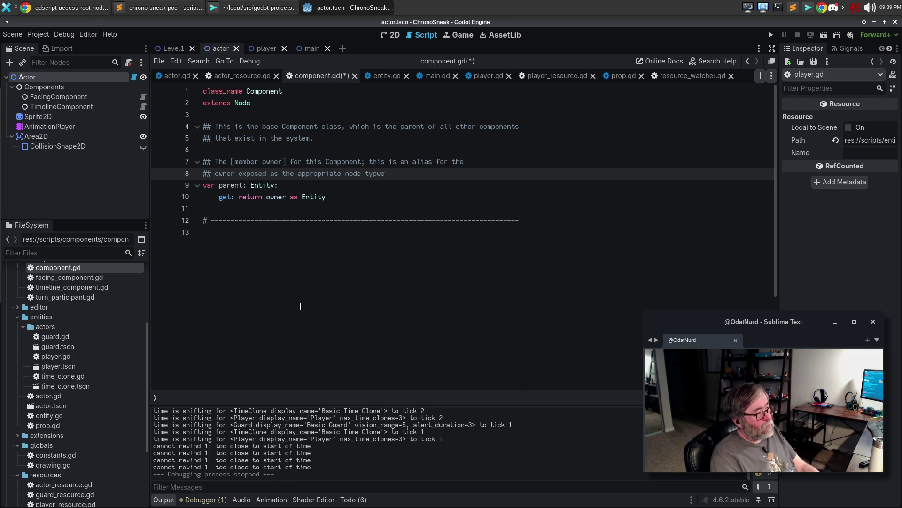
{"action": "key", "text": "ctrl+s"}
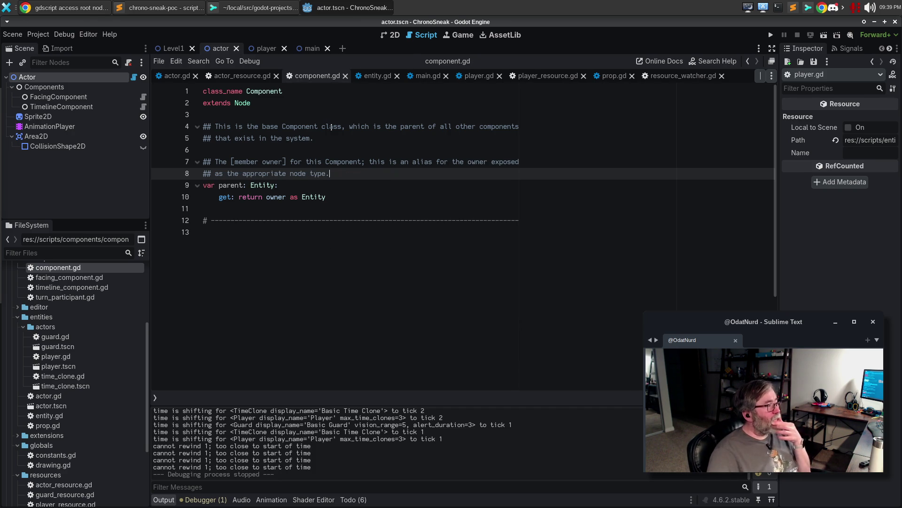
Close component.gd, player_resource.gd, player.gd, actor_resource.gd and time_clone_resource.gd, leaving timeline_component.gd showing.
{"action": "left_click", "coordinate": [552, 77]}
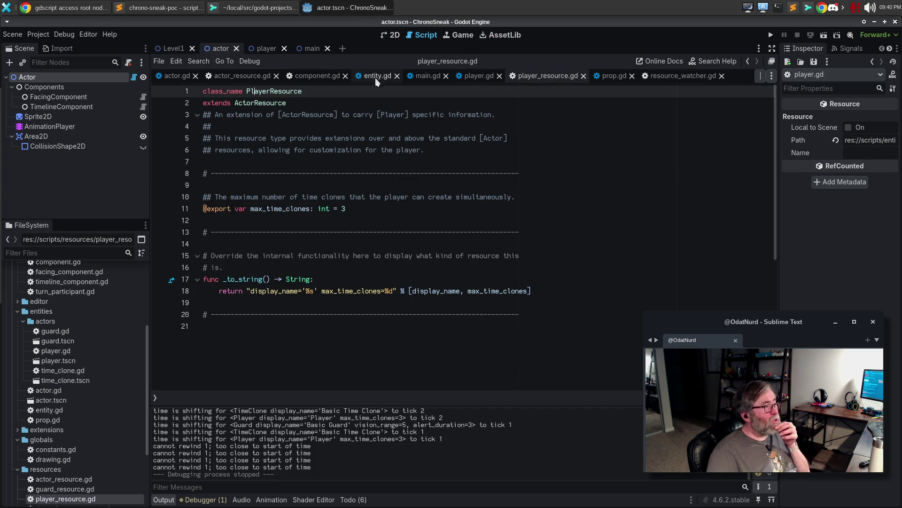
{"action": "left_click", "coordinate": [324, 76]}
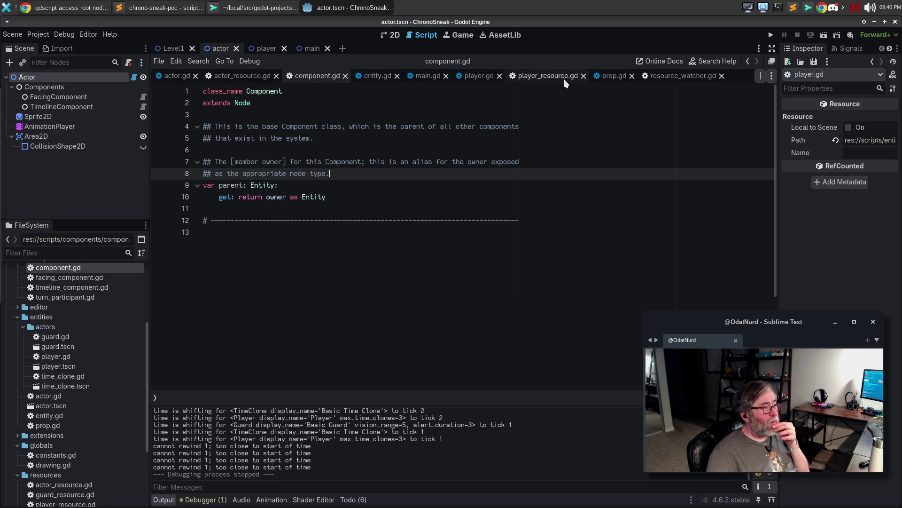
{"action": "left_click", "coordinate": [346, 76]}
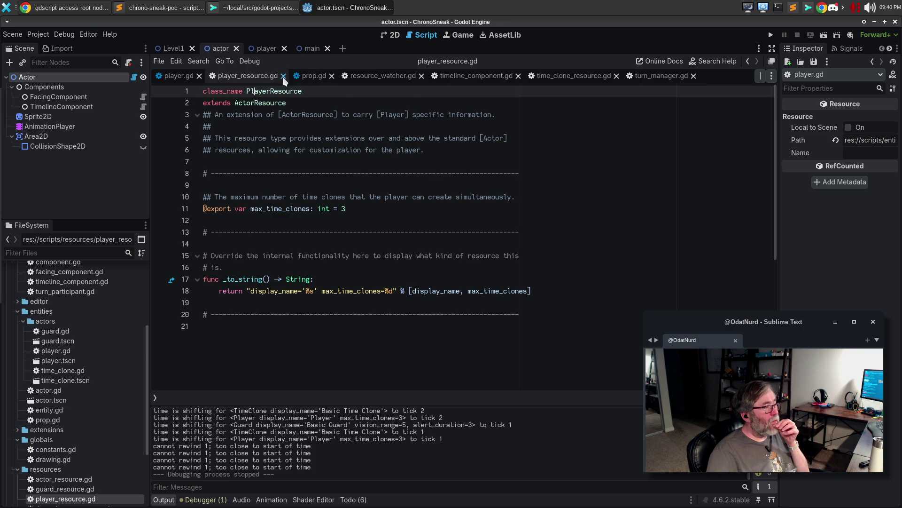
{"action": "left_click", "coordinate": [283, 76]}
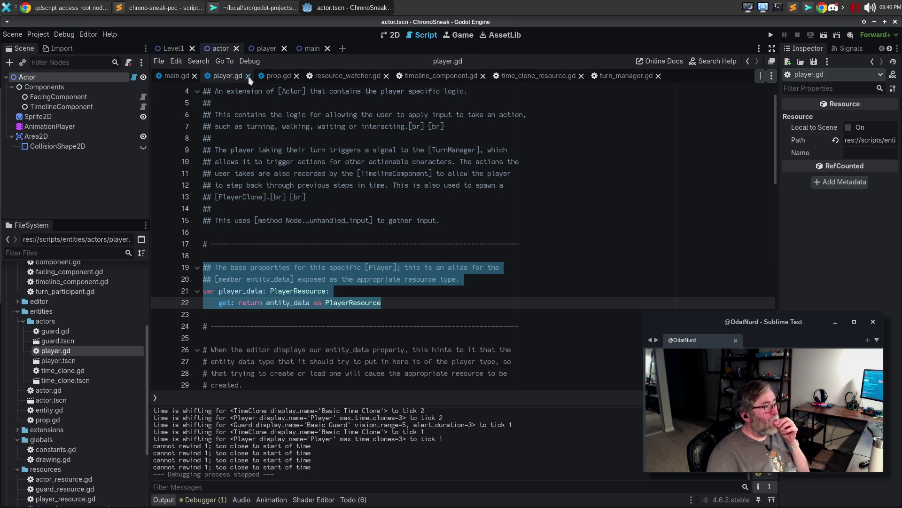
{"action": "left_click", "coordinate": [248, 76]}
{"action": "left_click", "coordinate": [256, 76]}
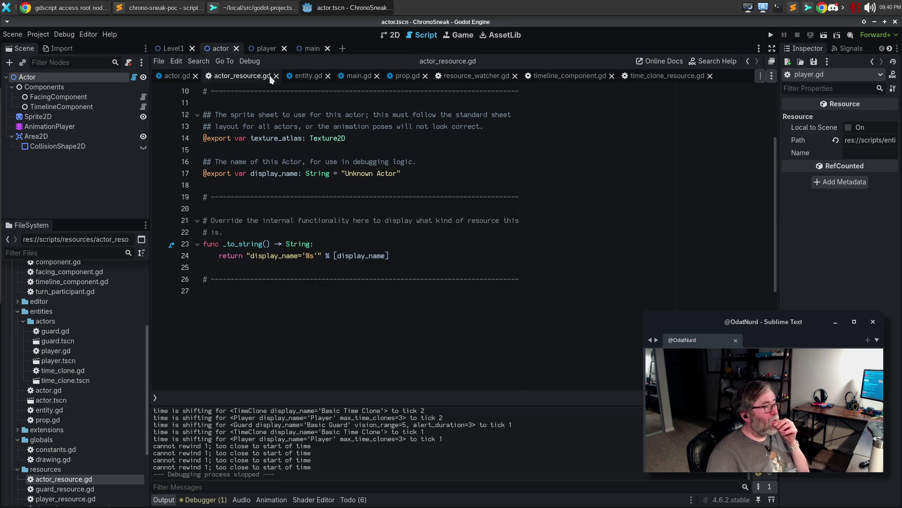
{"action": "left_click", "coordinate": [276, 76]}
{"action": "left_click", "coordinate": [233, 79]}
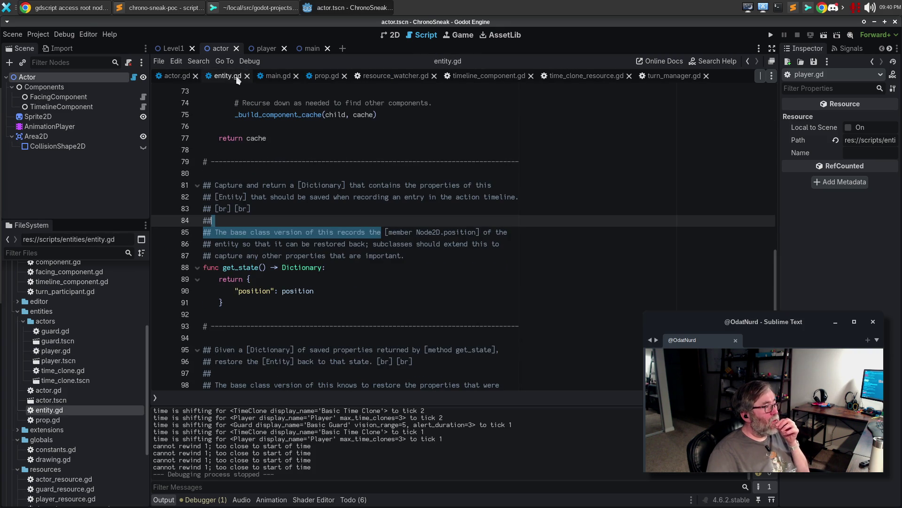
{"action": "left_click", "coordinate": [353, 230]}
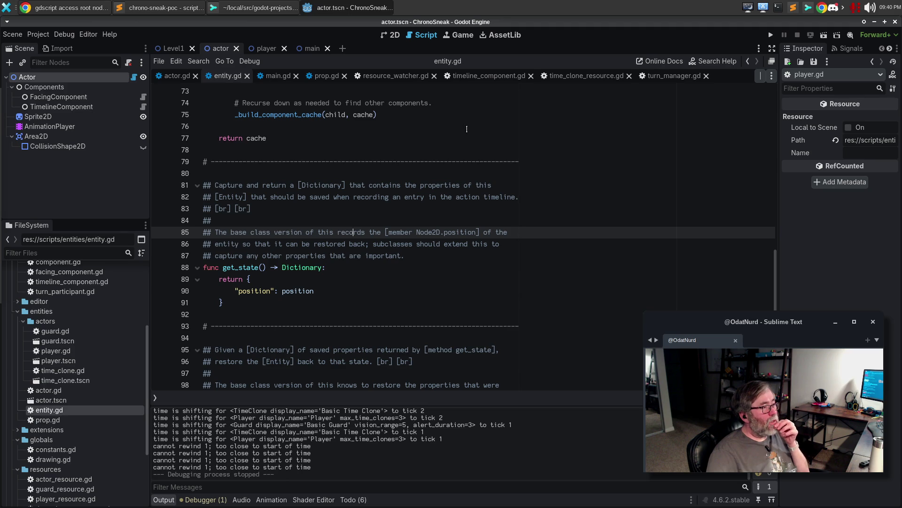
{"action": "left_click", "coordinate": [629, 76]}
{"action": "left_click", "coordinate": [489, 76]}
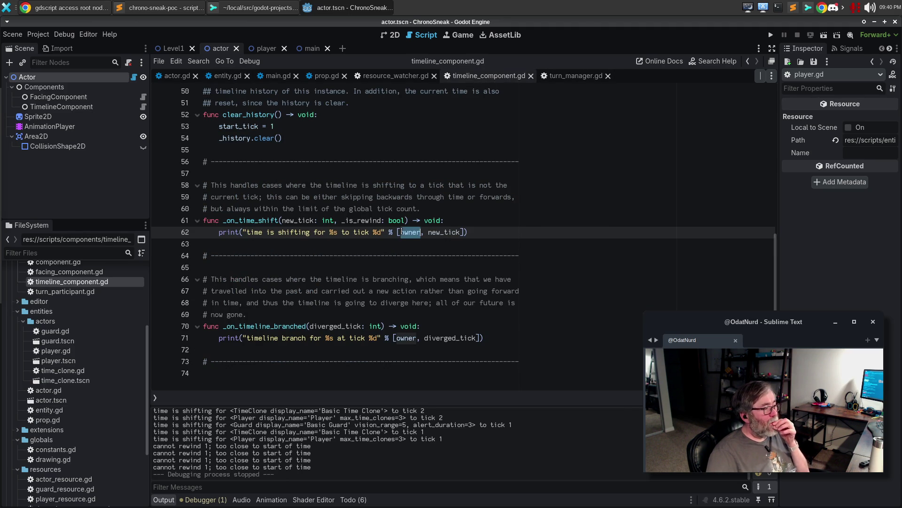
Check the owner docs, then replace owner with parent in the prints on lines 31, 62 and 71.
{"action": "left_click", "coordinate": [401, 336], "text": "ctrl"}
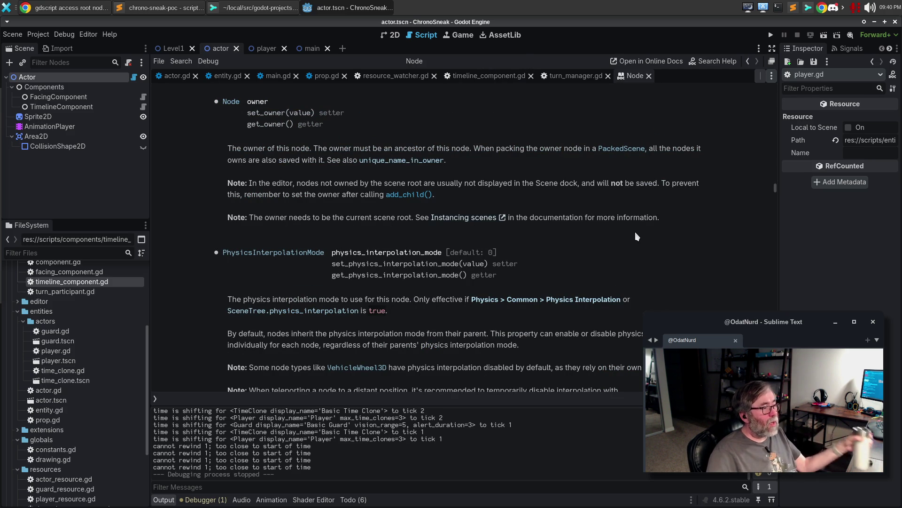
{"action": "key", "text": "ctrl+w"}
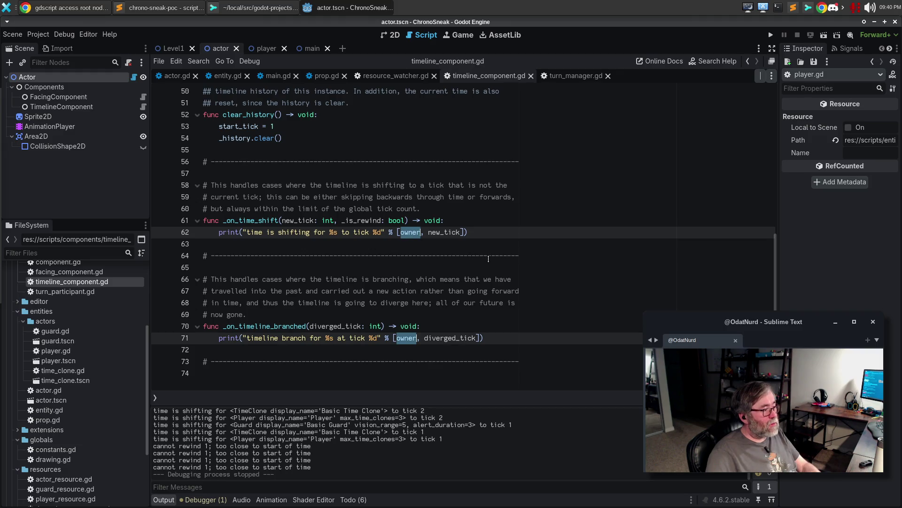
{"action": "type", "text": "pa"}
{"action": "key", "text": "BackSpace"}
{"action": "key", "text": "BackSpace"}
{"action": "type", "text": "owner"}
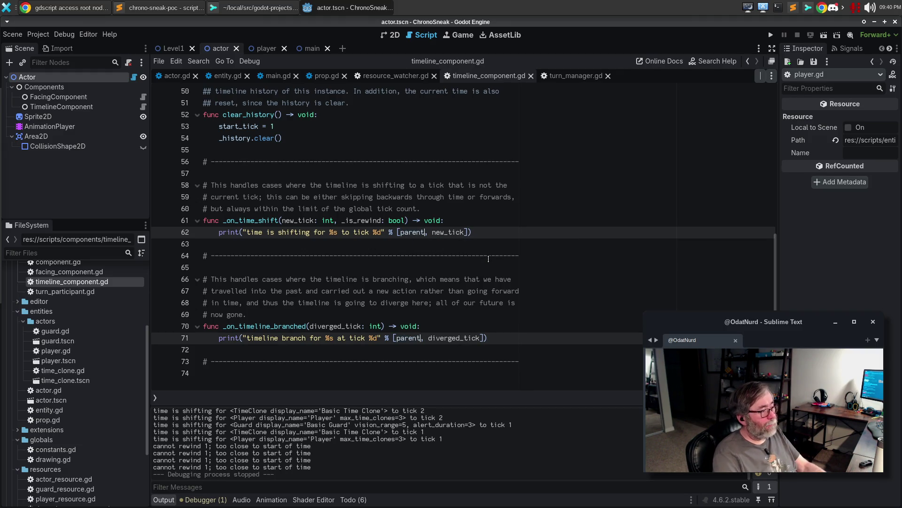
{"action": "scroll", "coordinate": [488, 258], "scroll_direction": "up", "scroll_amount": 6}
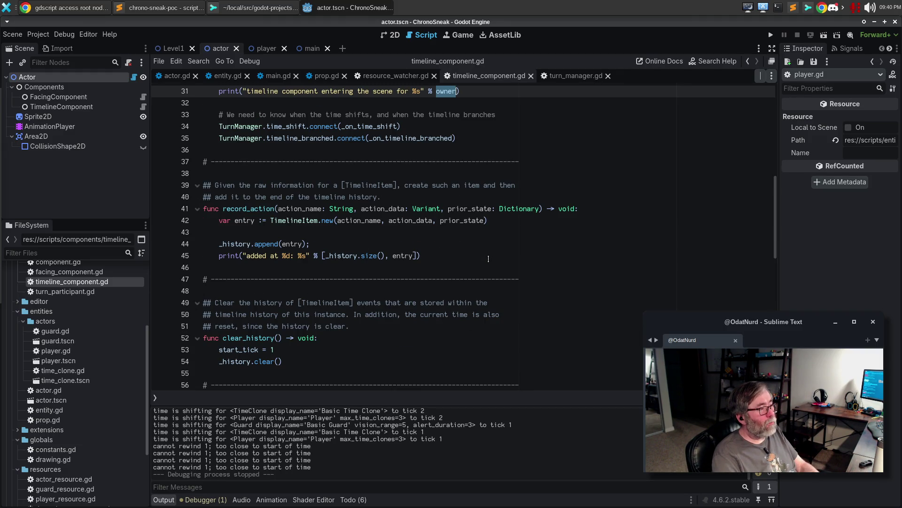
{"action": "type", "text": "parent, new_tick])"}
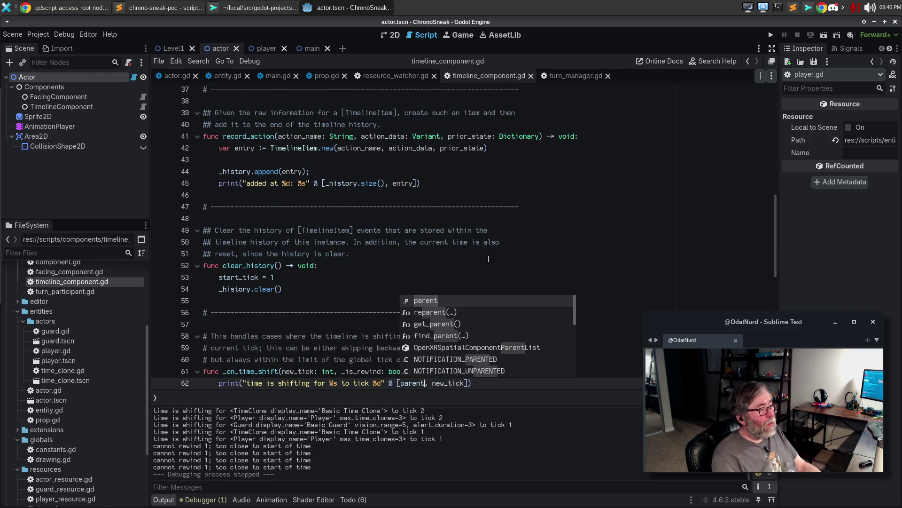
{"action": "key", "text": "Escape"}
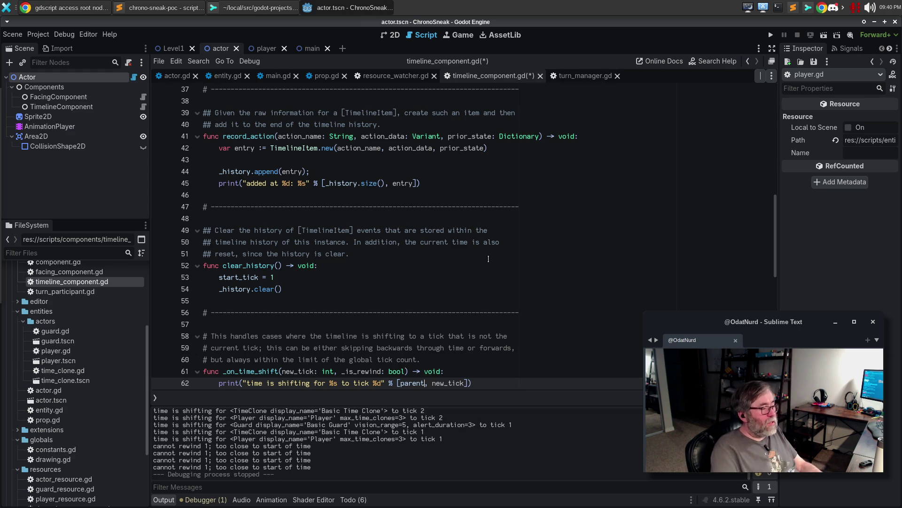
{"action": "key", "text": "Escape"}
Save and test-run the game, then close the game window.
{"action": "key", "text": "F5"}
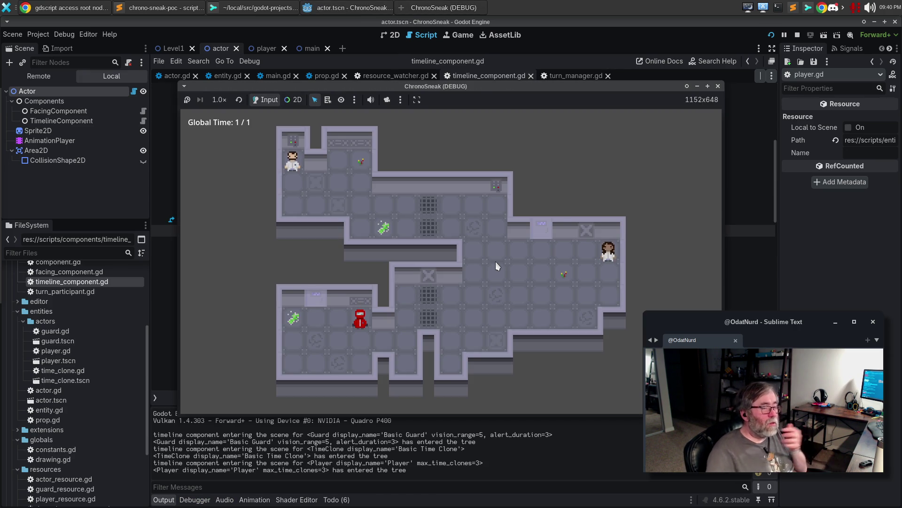
{"action": "left_click", "coordinate": [718, 88]}
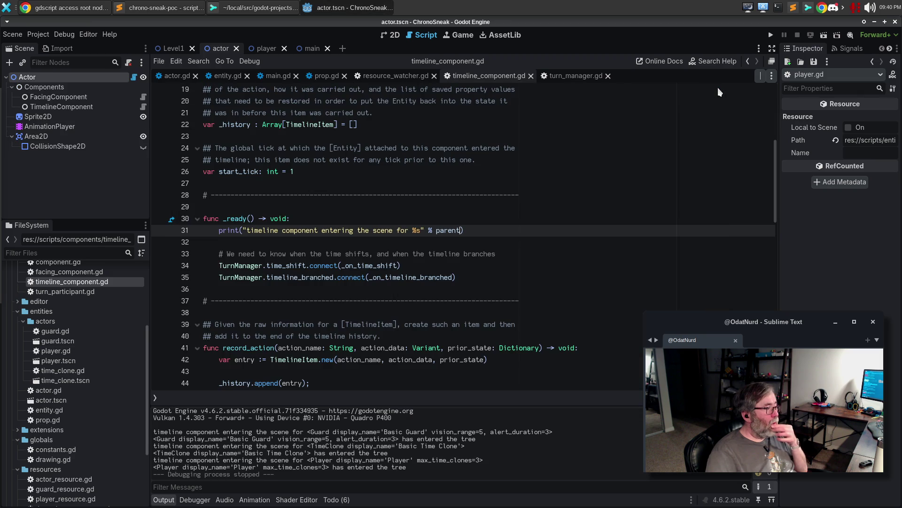
{"action": "left_click", "coordinate": [493, 266]}
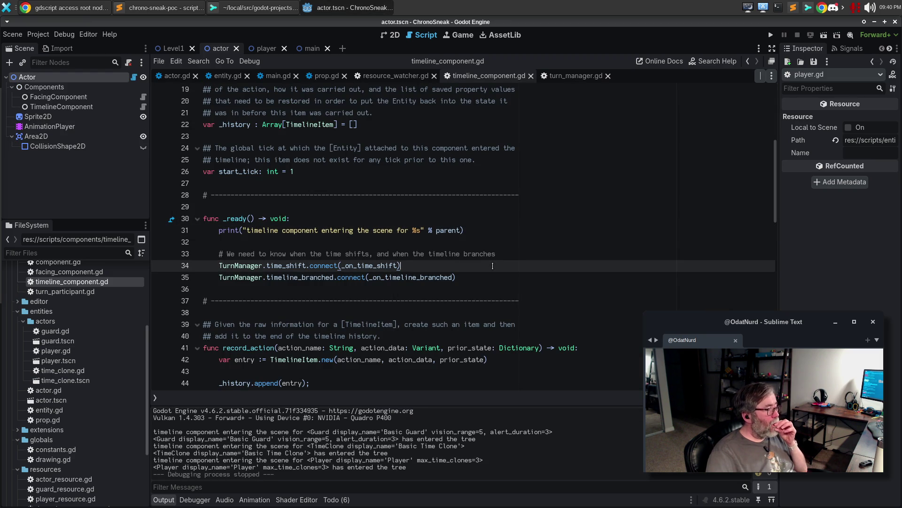
{"action": "scroll", "coordinate": [492, 266], "scroll_direction": "down", "scroll_amount": 10}
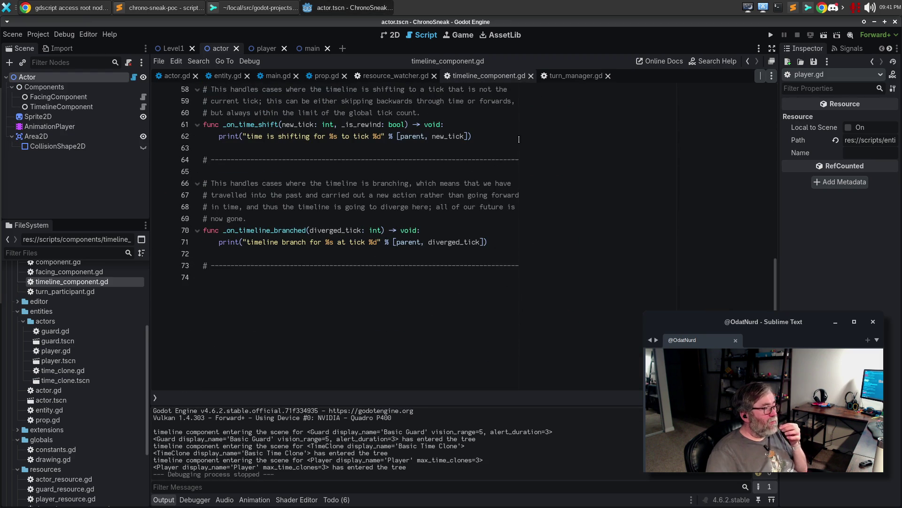
{"action": "left_click", "coordinate": [522, 137]}
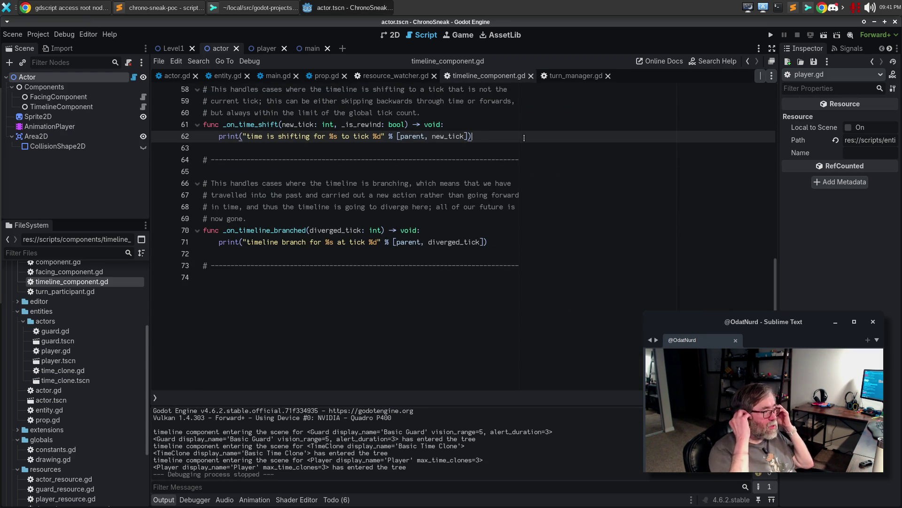
Add a line below the time-shift print starting a parent.restore_state call.
{"action": "key", "text": "Return"}
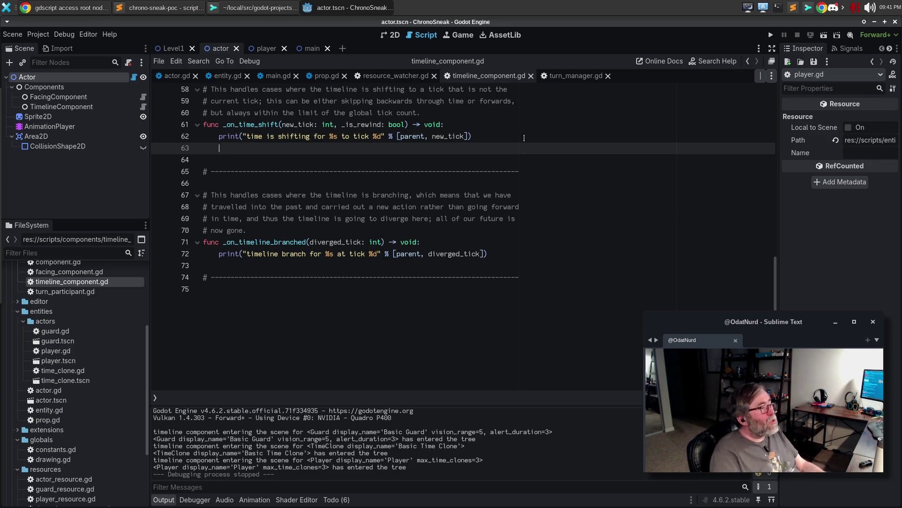
{"action": "type", "text": "en"}
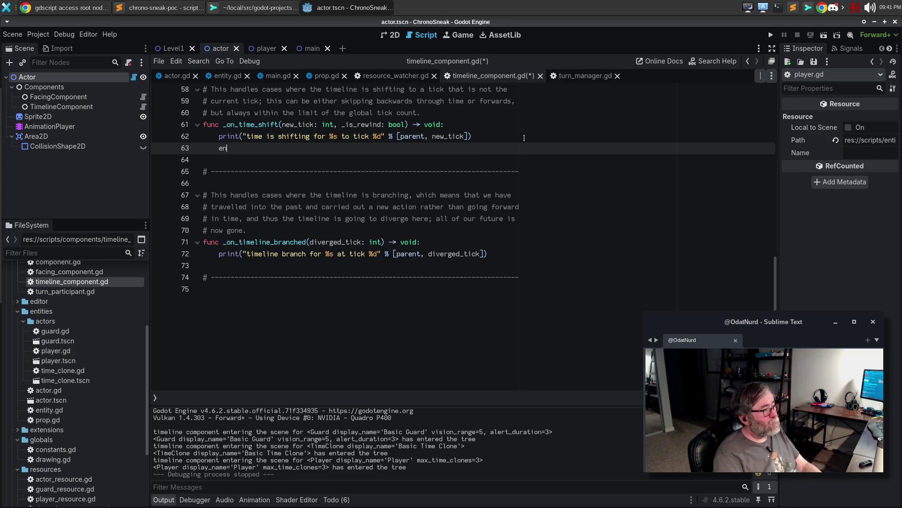
{"action": "type", "text": "tity.rest"}
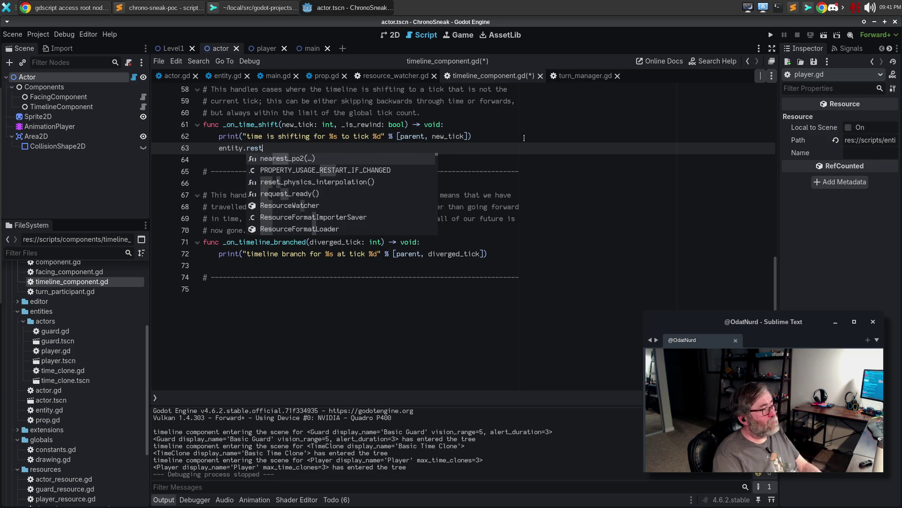
{"action": "type", "text": "ore_state"}
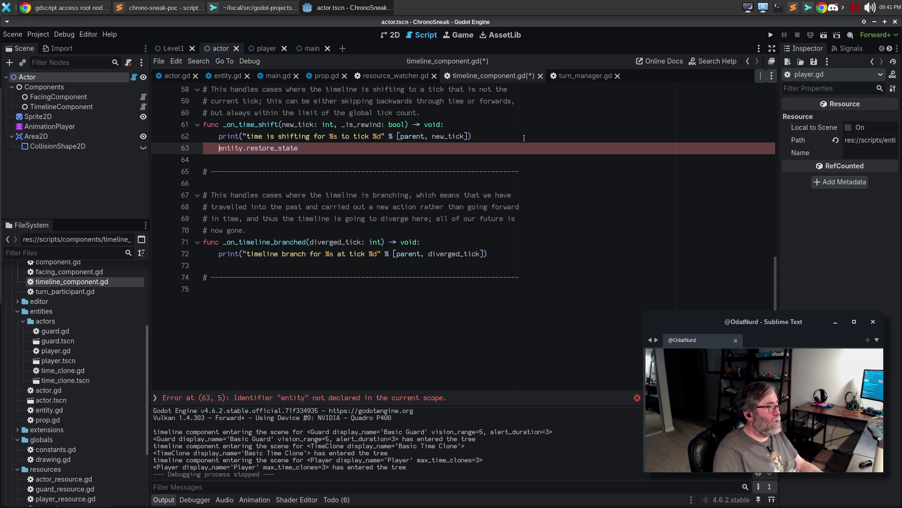
{"action": "key", "text": "Home"}
{"action": "key", "text": "ctrl+shift+Right"}
{"action": "type", "text": "parent"}
{"action": "key", "text": "End"}
{"action": "type", "text": "("}
{"action": "key", "text": "ctrl+BackSpace"}
{"action": "key", "text": "ctrl+BackSpace"}
Pick retore_state from parent's completions and pass it _history[new_tick].
{"action": "key", "text": "ctrl+space"}
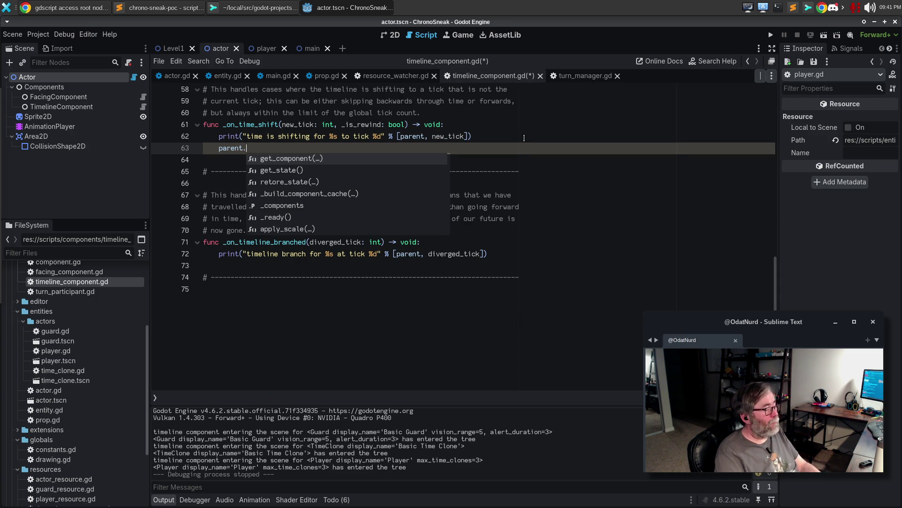
{"action": "type", "text": "res"}
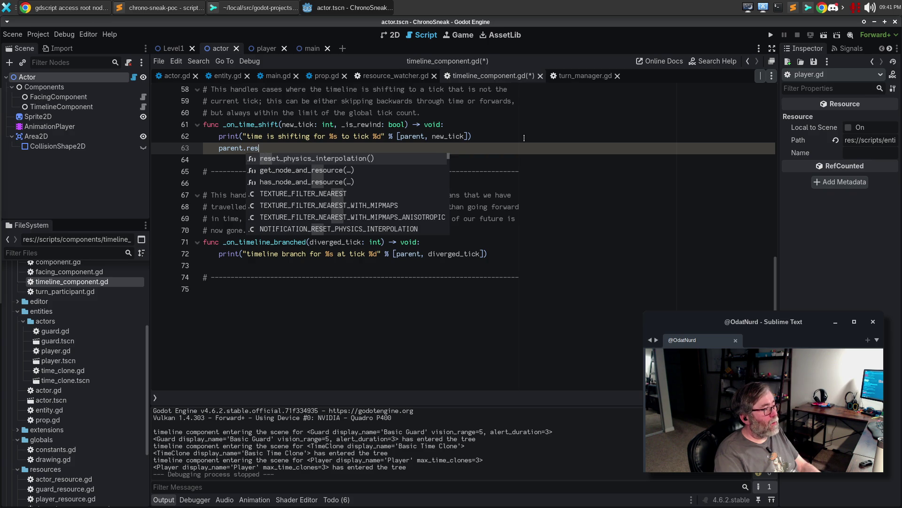
{"action": "type", "text": "tore"}
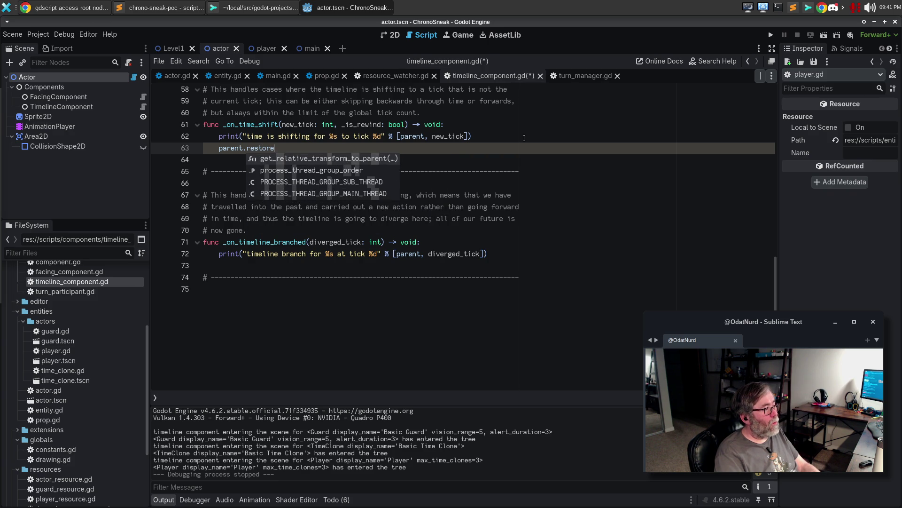
{"action": "key", "text": "BackSpace"}
{"action": "key", "text": "BackSpace"}
{"action": "key", "text": "BackSpace"}
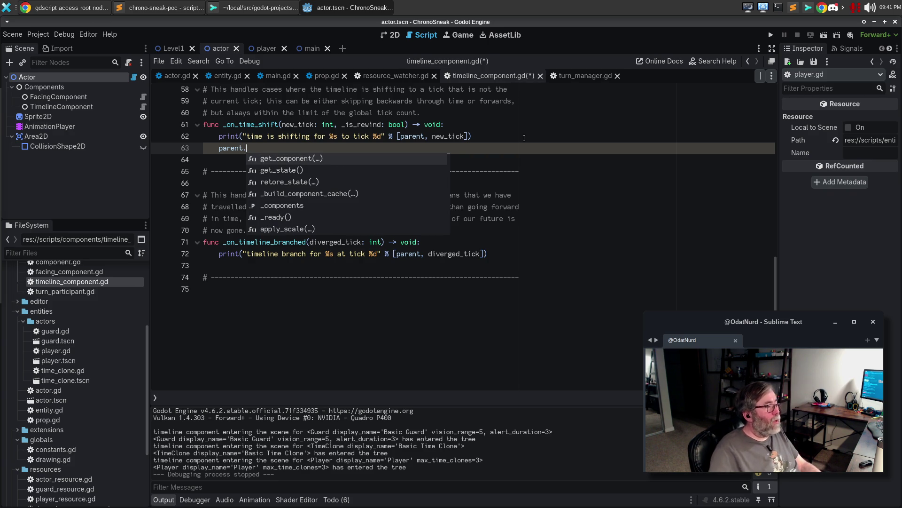
{"action": "left_click", "coordinate": [284, 186]}
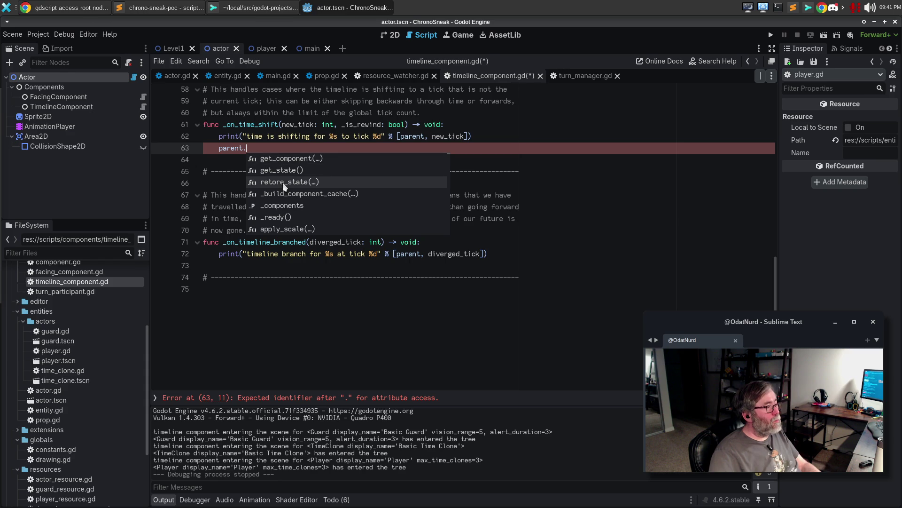
{"action": "double_click", "coordinate": [285, 187]}
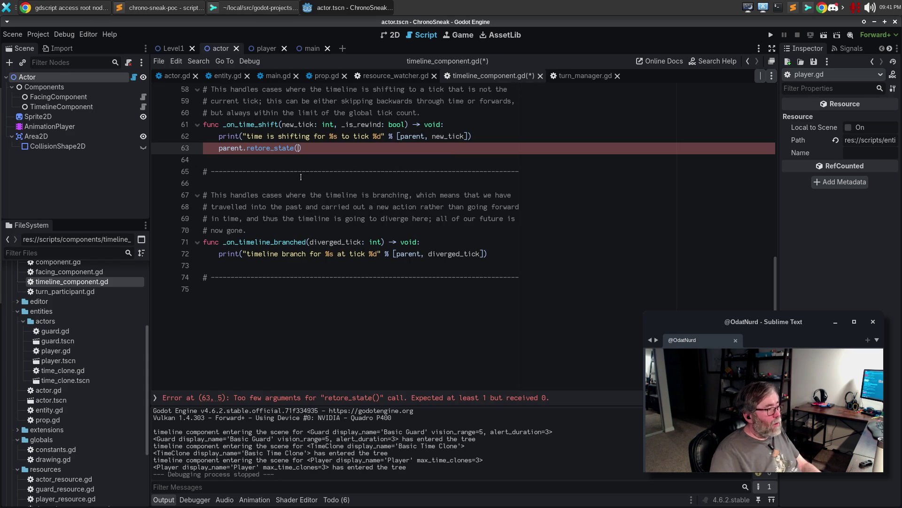
{"action": "type", "text": "_h"}
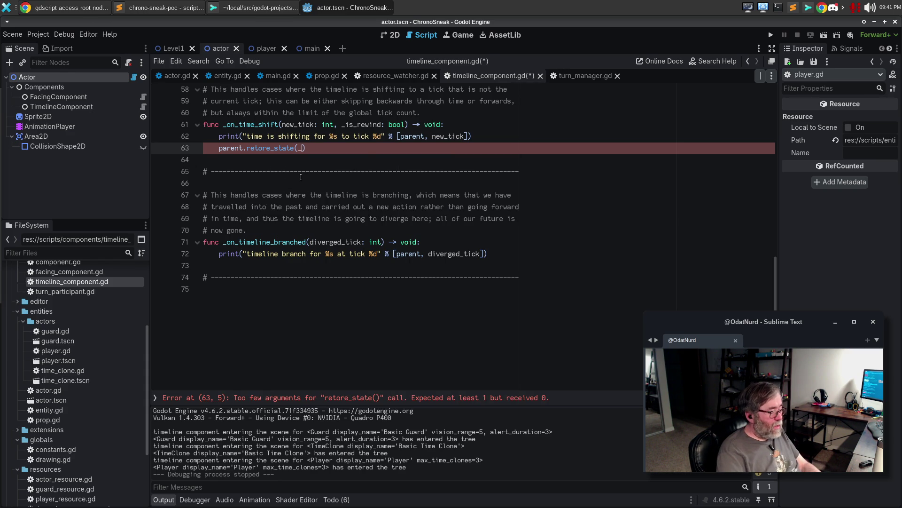
{"action": "type", "text": "istory[tick"}
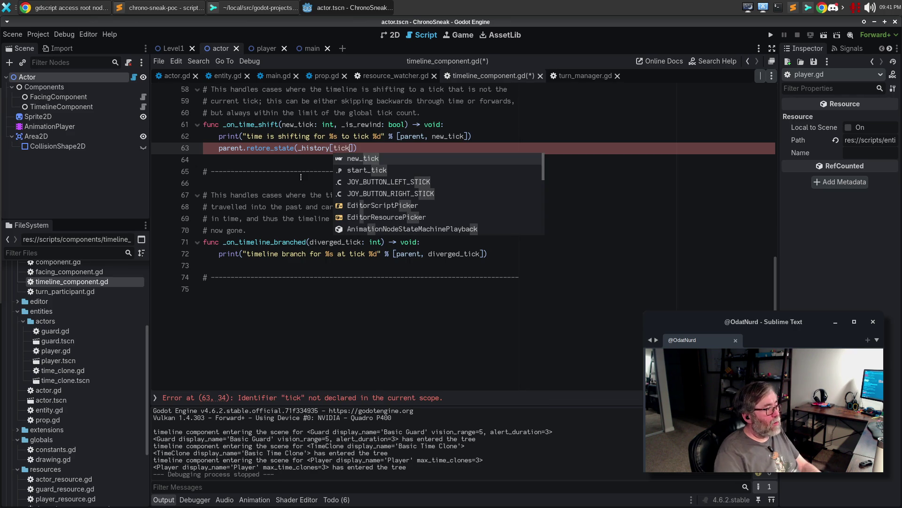
{"action": "key", "text": "BackSpace"}
{"action": "key", "text": "BackSpace"}
{"action": "key", "text": "BackSpace"}
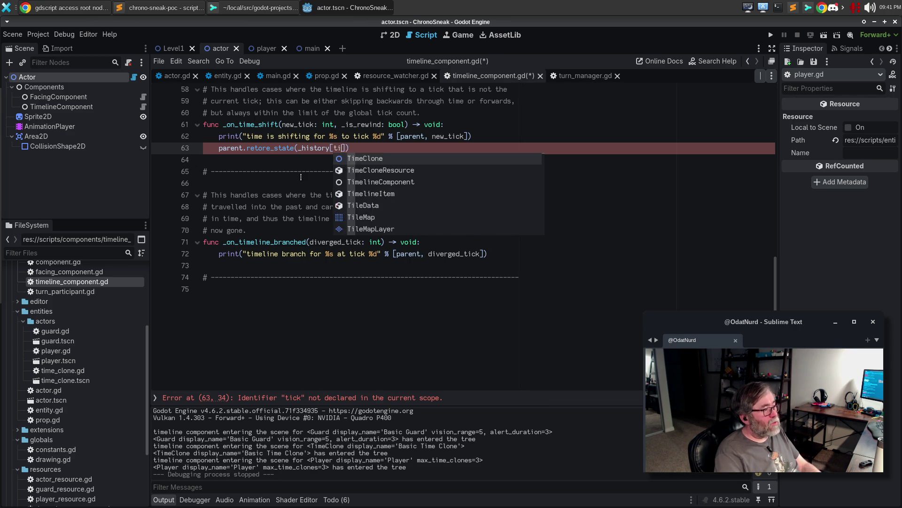
{"action": "type", "text": "new_tick"}
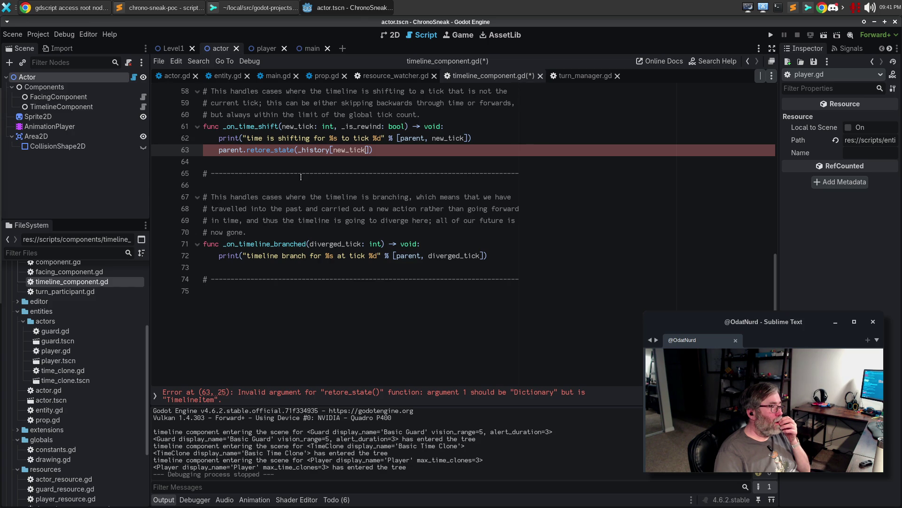
{"action": "scroll", "coordinate": [368, 173], "scroll_direction": "up", "scroll_amount": 5}
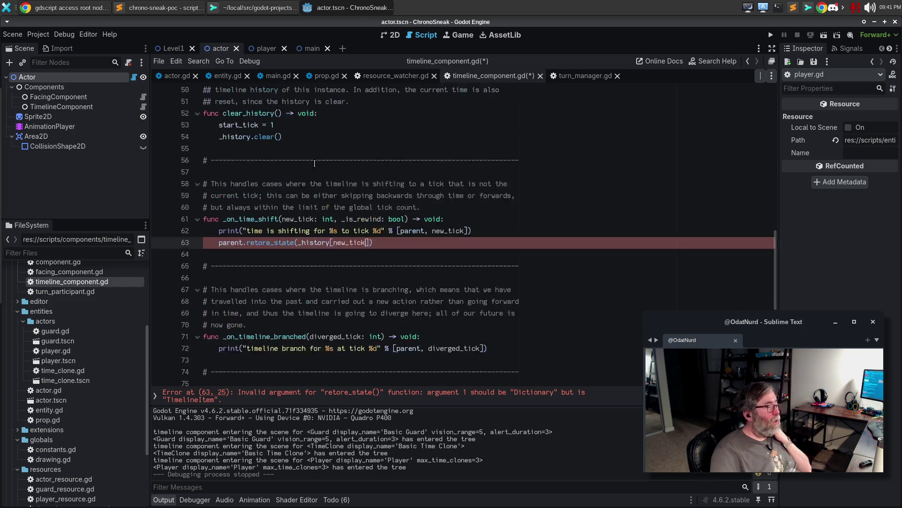
Check record_action's prior_state field, then append .prior_state to the _history[new_tick] argument.
{"action": "scroll", "coordinate": [368, 173], "scroll_direction": "up", "scroll_amount": 6}
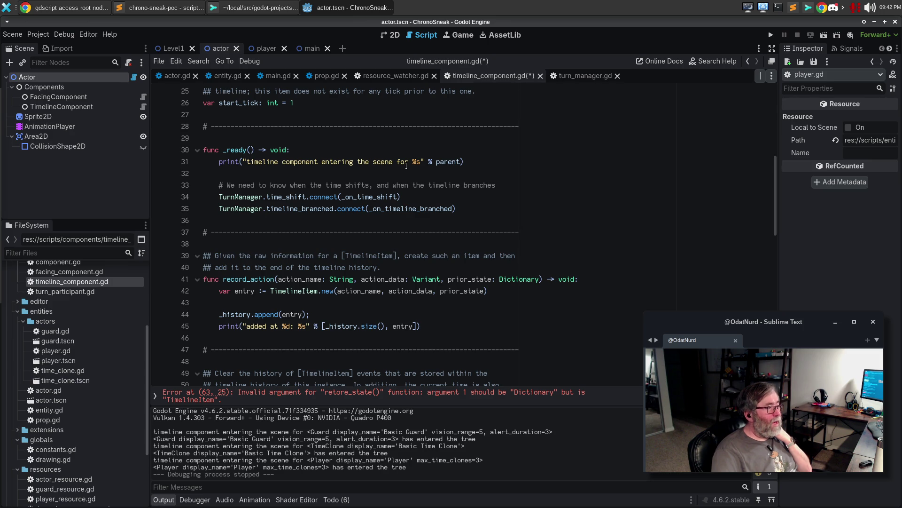
{"action": "scroll", "coordinate": [431, 182], "scroll_direction": "up", "scroll_amount": 4}
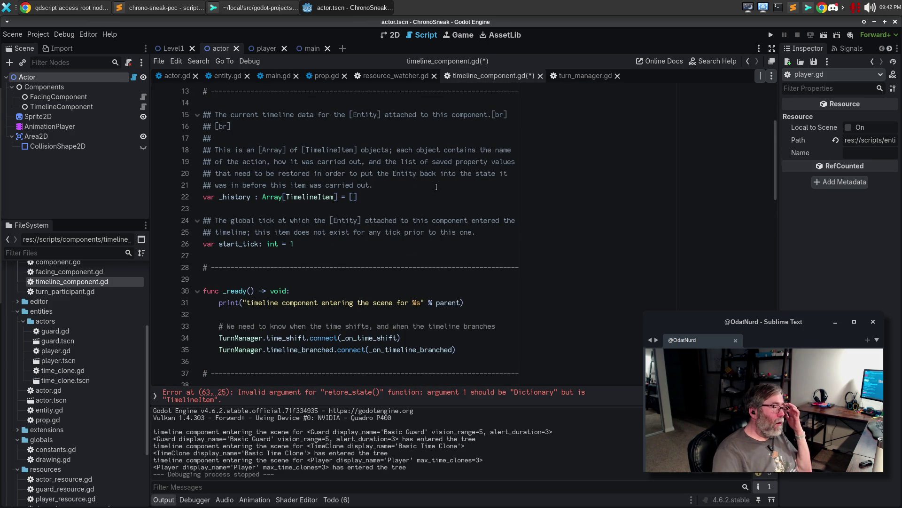
{"action": "scroll", "coordinate": [436, 186], "scroll_direction": "down", "scroll_amount": 7}
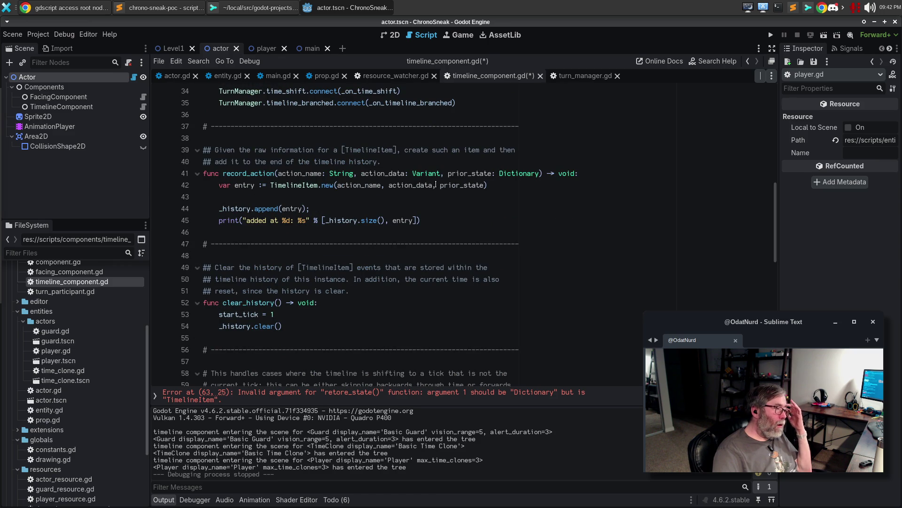
{"action": "scroll", "coordinate": [436, 185], "scroll_direction": "down", "scroll_amount": 3}
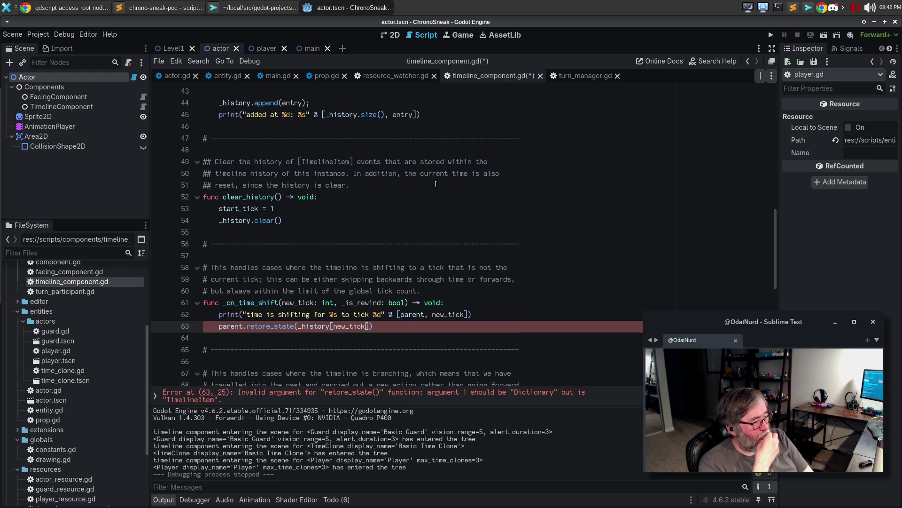
{"action": "scroll", "coordinate": [399, 195], "scroll_direction": "up", "scroll_amount": 3}
{"action": "scroll", "coordinate": [398, 194], "scroll_direction": "up", "scroll_amount": 2}
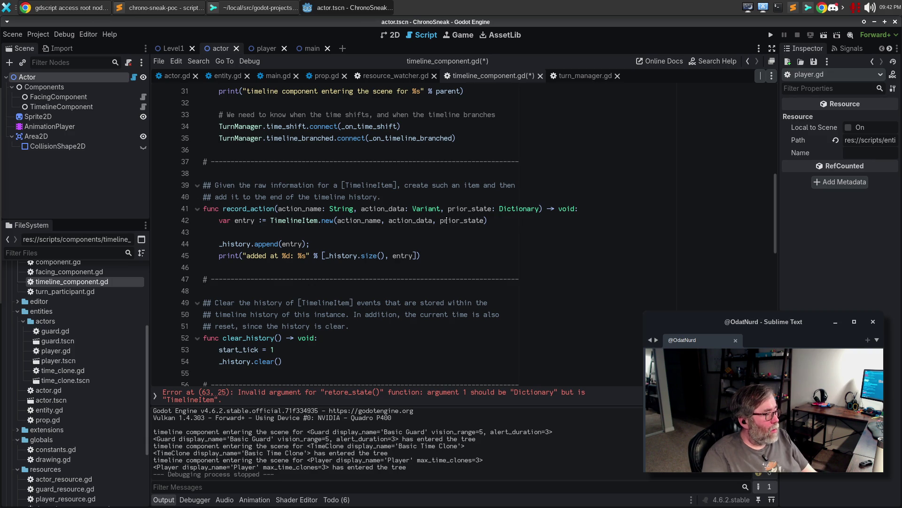
{"action": "mouse_move", "coordinate": [473, 222]}
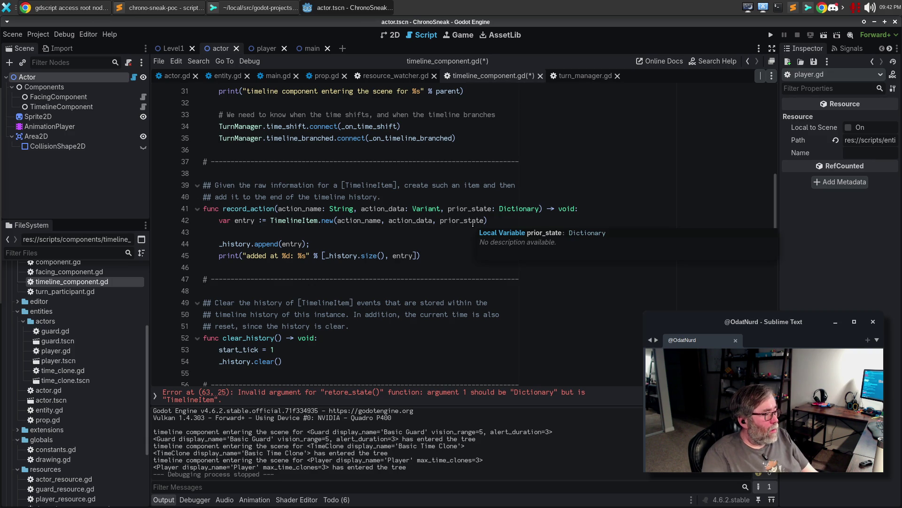
{"action": "scroll", "coordinate": [473, 261], "scroll_direction": "down", "scroll_amount": 7}
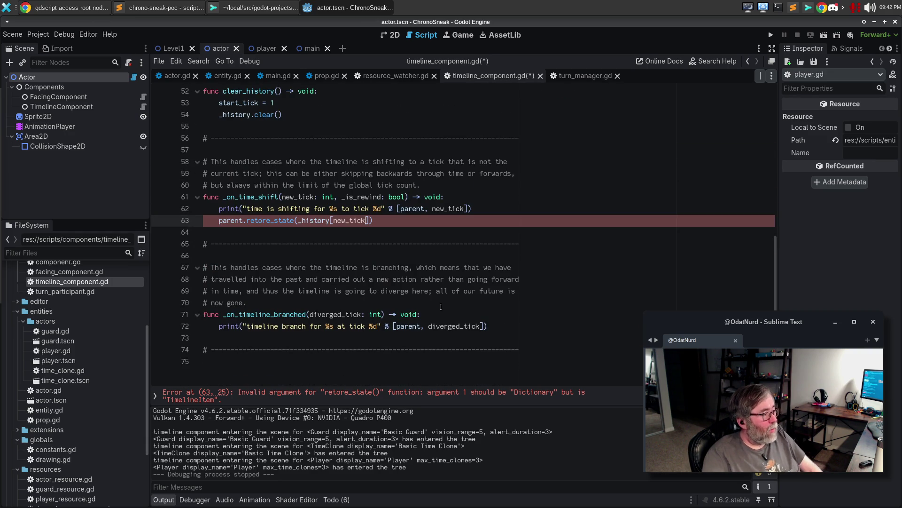
{"action": "type", "text": ".prior"}
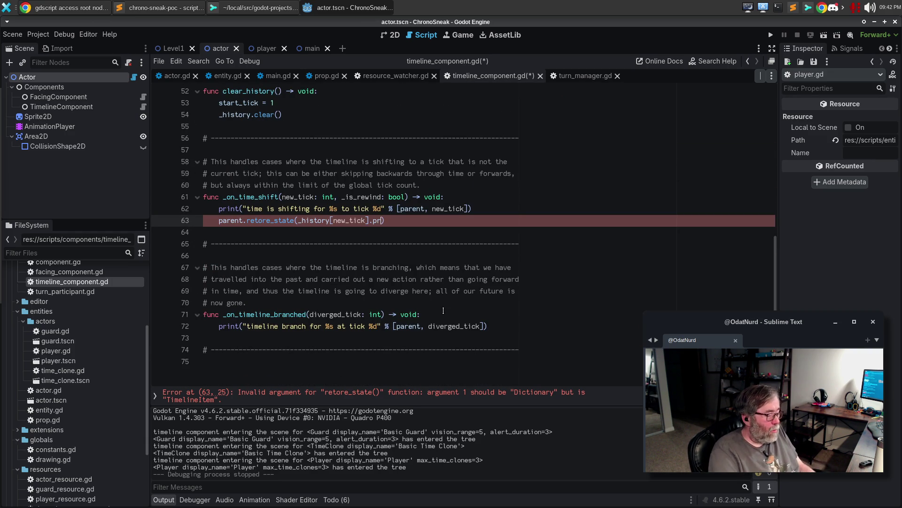
{"action": "type", "text": "_state"}
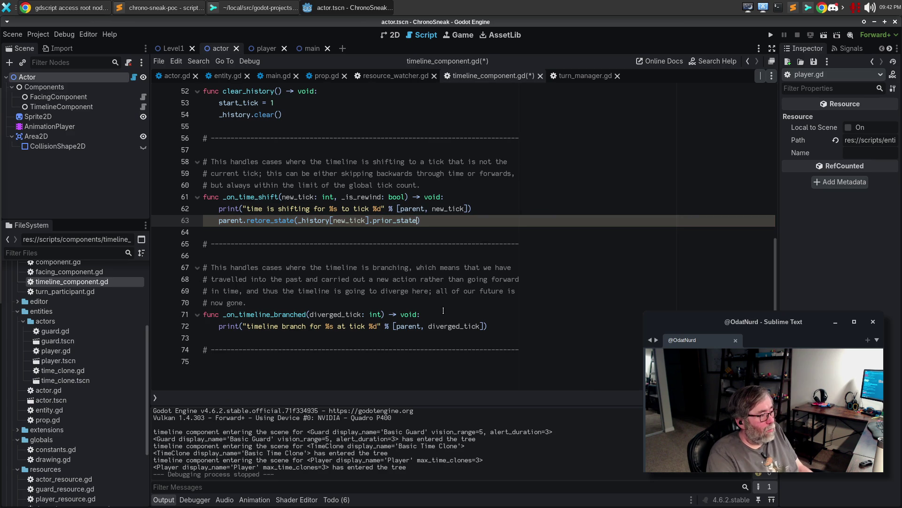
Save and run the game, moving down and right until the index 5 out-of-bounds error at line 63.
{"action": "key", "text": "F5"}
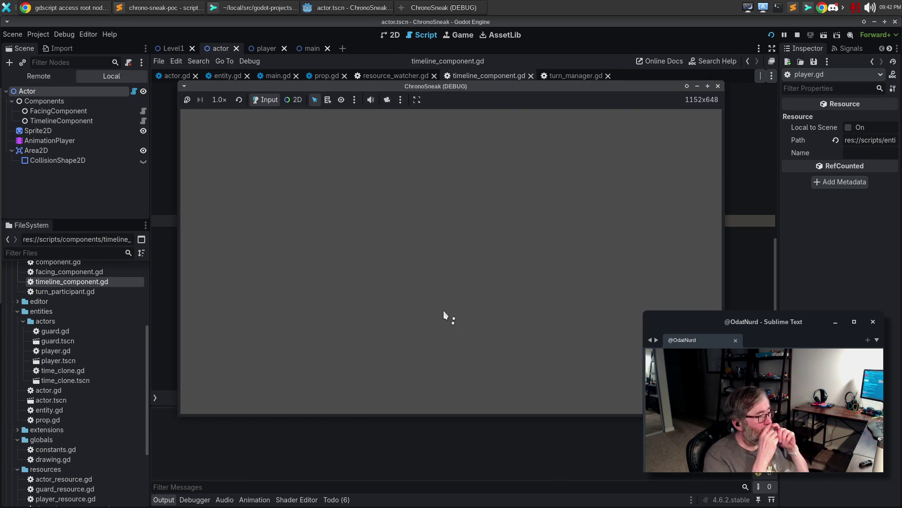
{"action": "key", "text": "Down"}
{"action": "key", "text": "Down"}
{"action": "key", "text": "Right"}
{"action": "key", "text": "Right"}
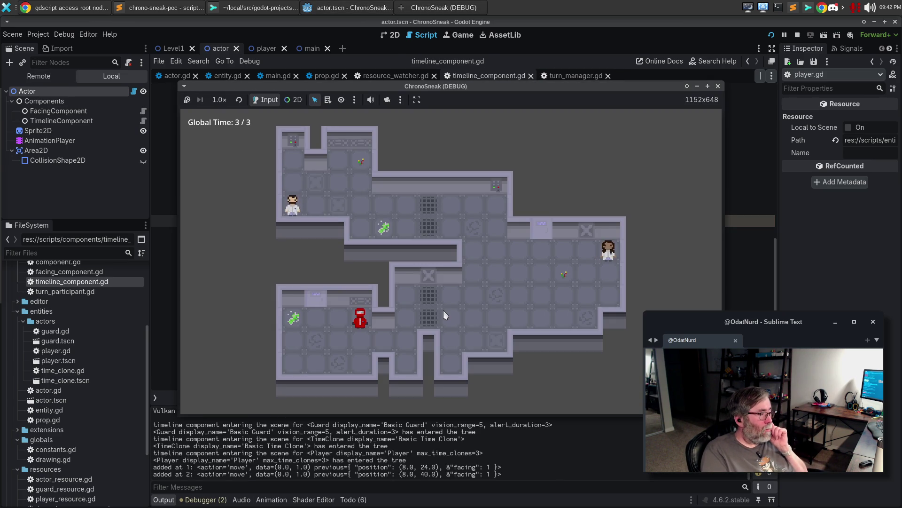
{"action": "key", "text": "Right"}
{"action": "key", "text": "Right"}
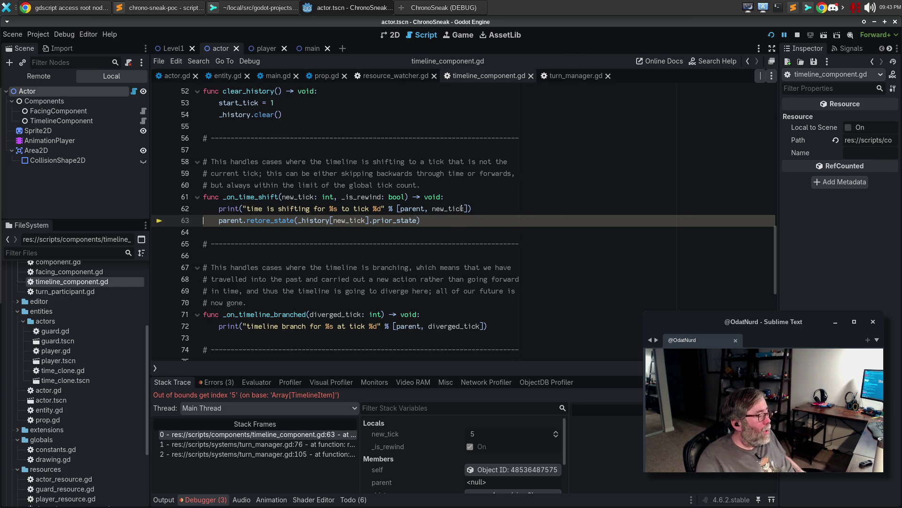
{"action": "left_click", "coordinate": [506, 213]}
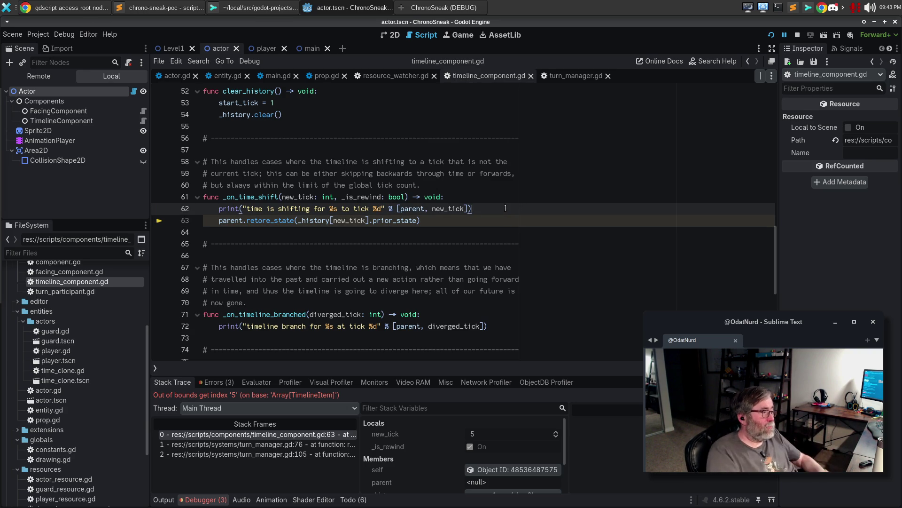
Add an early return when new_tick >= _history.size() before the retore_state call.
{"action": "key", "text": "Return"}
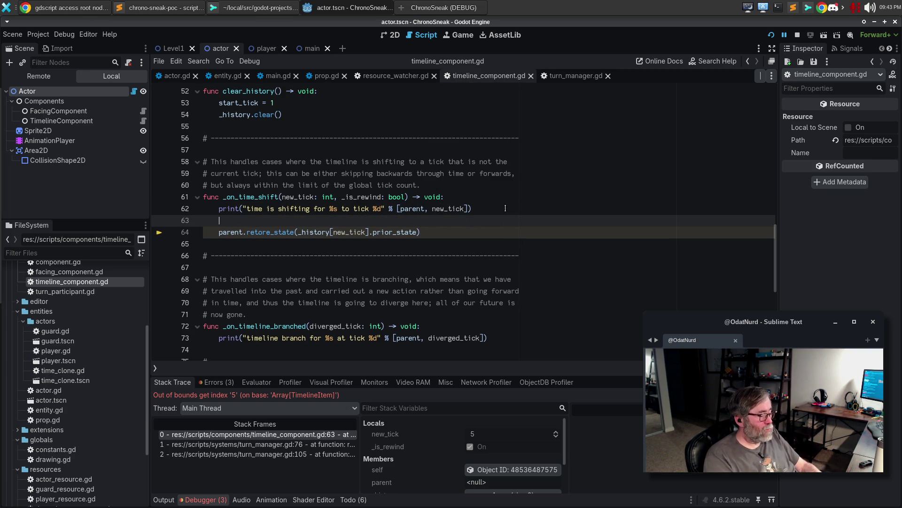
{"action": "type", "text": "if"}
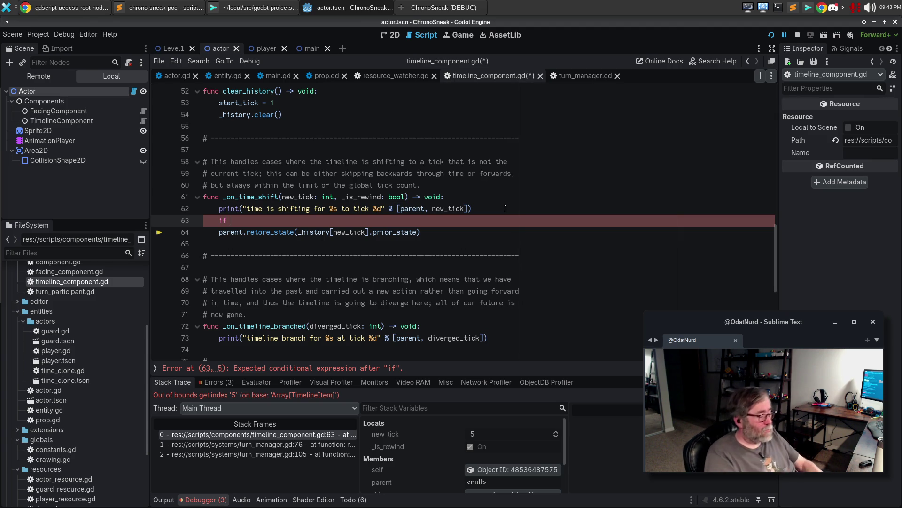
{"action": "type", "text": "new"}
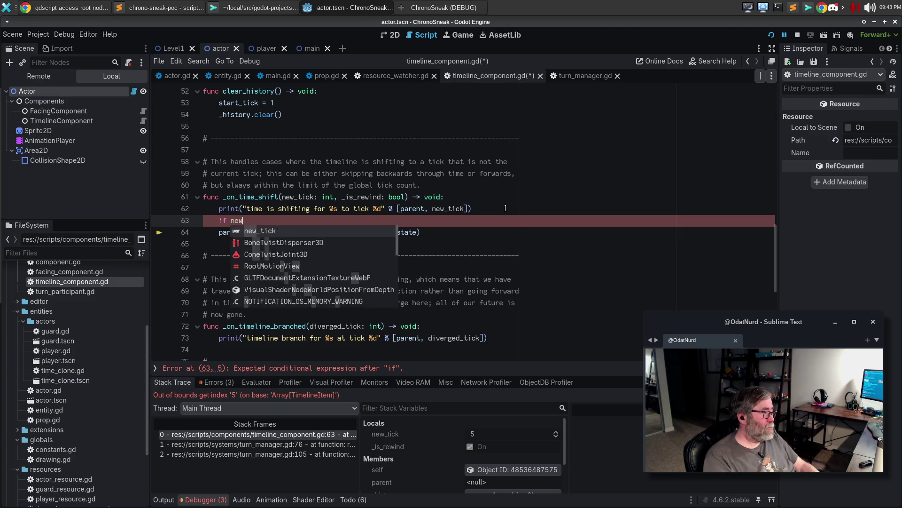
{"action": "type", "text": "_tick "}
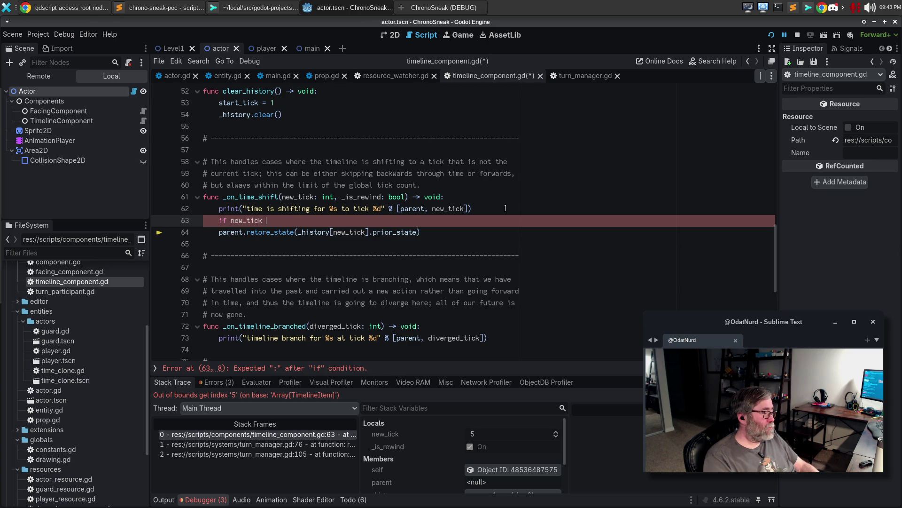
{"action": "type", "text": ">= "}
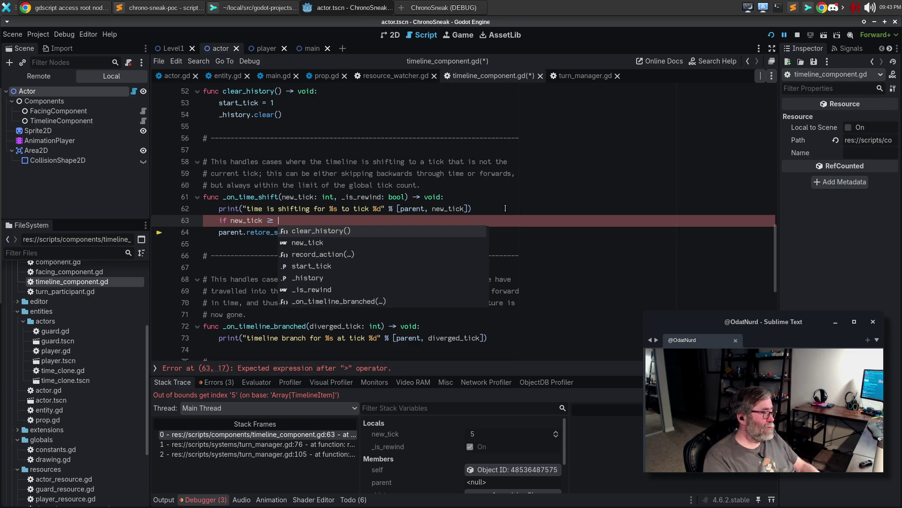
{"action": "type", "text": "_history.size"}
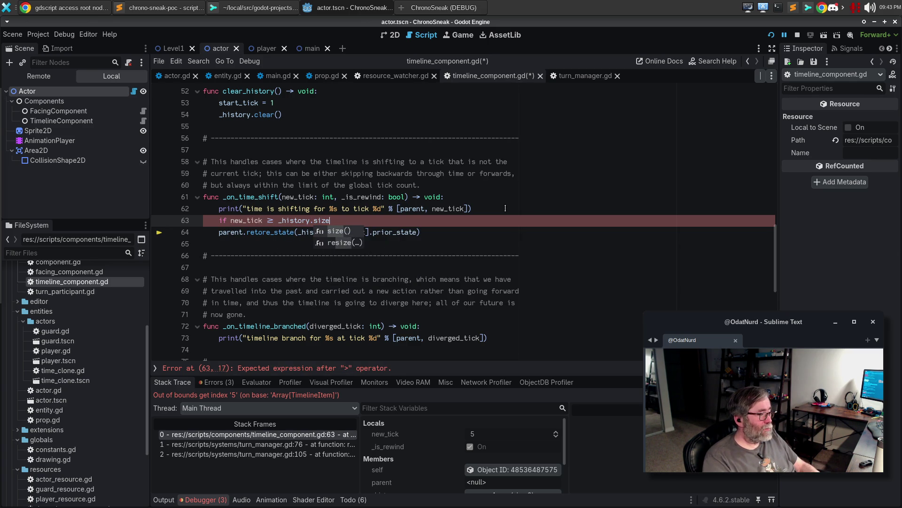
{"action": "type", "text": "():"}
{"action": "key", "text": "Return"}
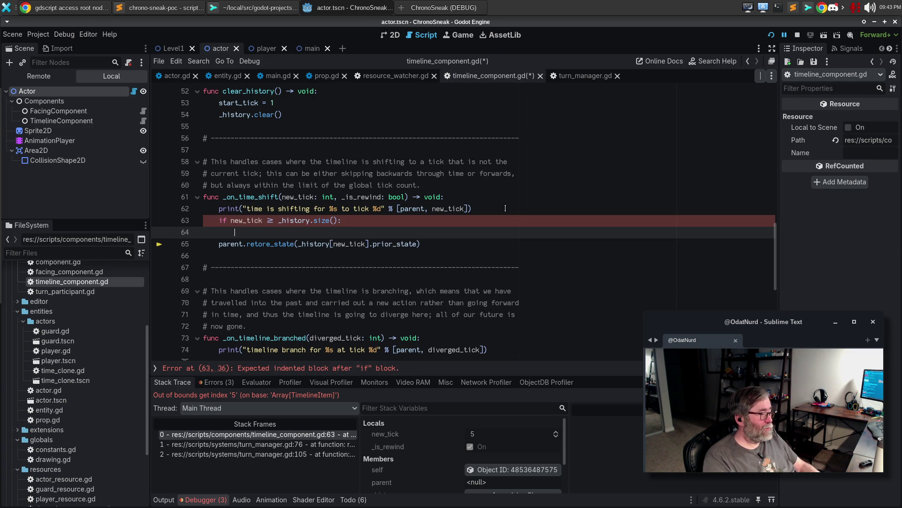
{"action": "type", "text": "return"}
{"action": "key", "text": "Return"}
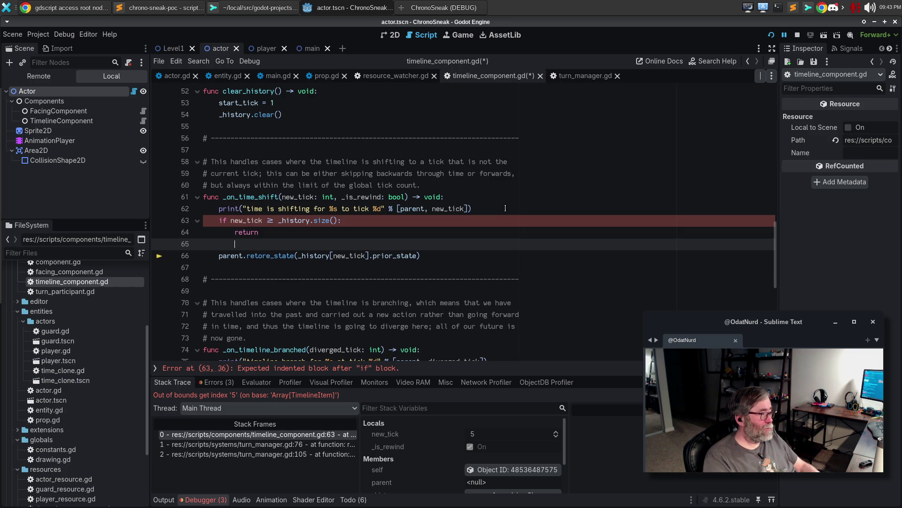
Print "%s has no entry for tick %d" with parent and new_tick above the return, and save.
{"action": "key", "text": "Up"}
{"action": "key", "text": "Up"}
{"action": "key", "text": "End"}
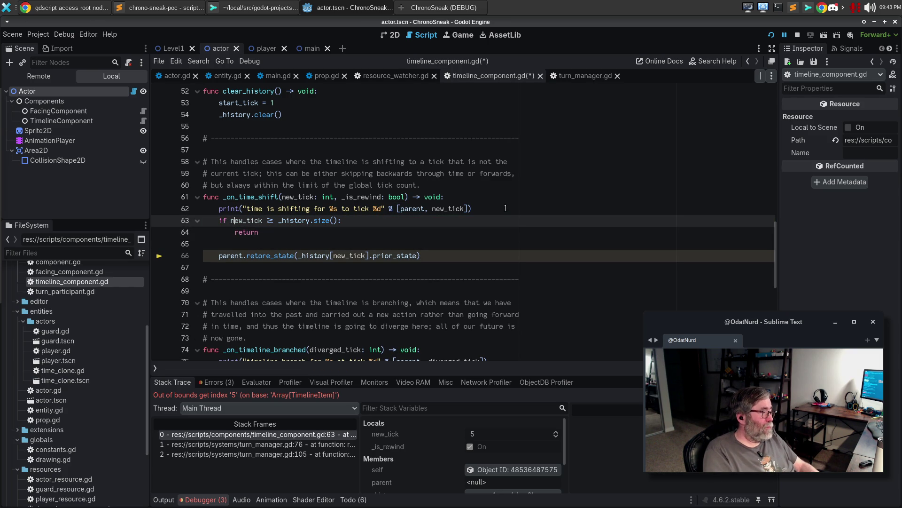
{"action": "key", "text": "Return"}
{"action": "type", "text": "cw"}
{"action": "key", "text": "BackSpace"}
{"action": "type", "text": "print(\"%"}
{"action": "type", "text": "s"}
{"action": "type", "text": " has no "}
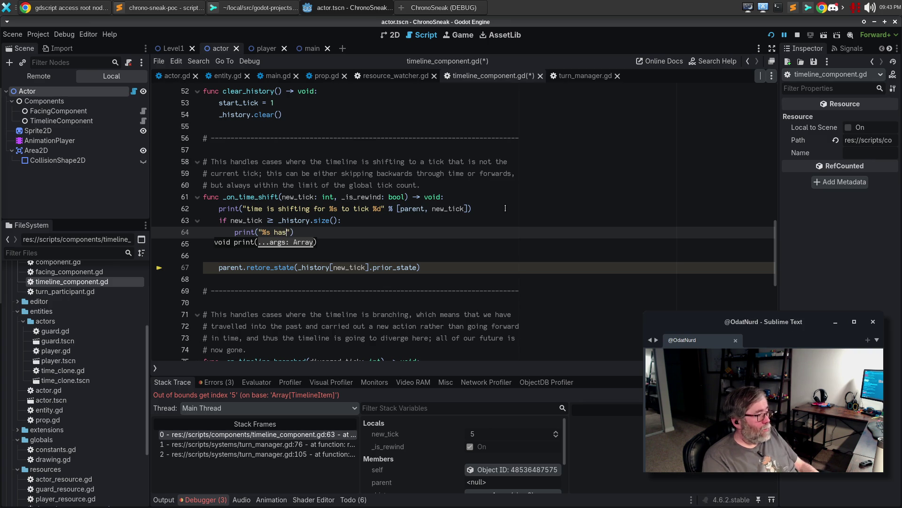
{"action": "type", "text": "entry for tick %"}
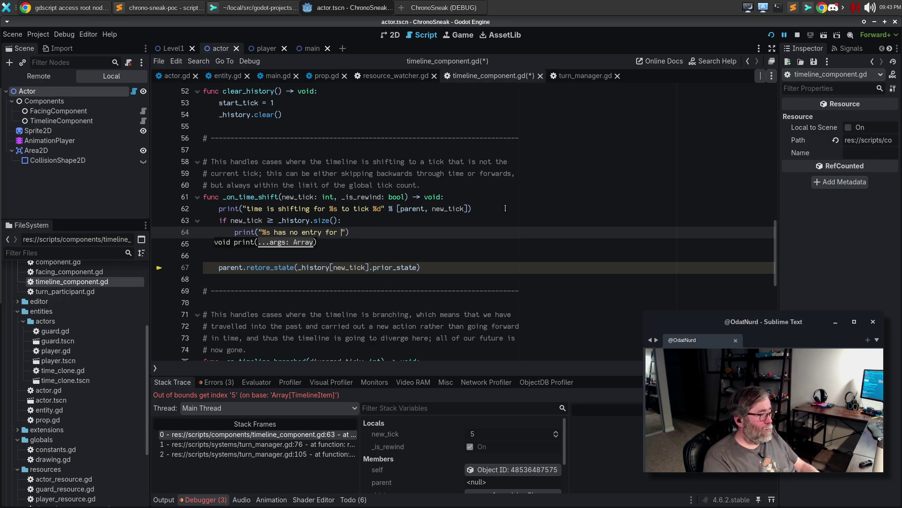
{"action": "type", "text": "d\" % "}
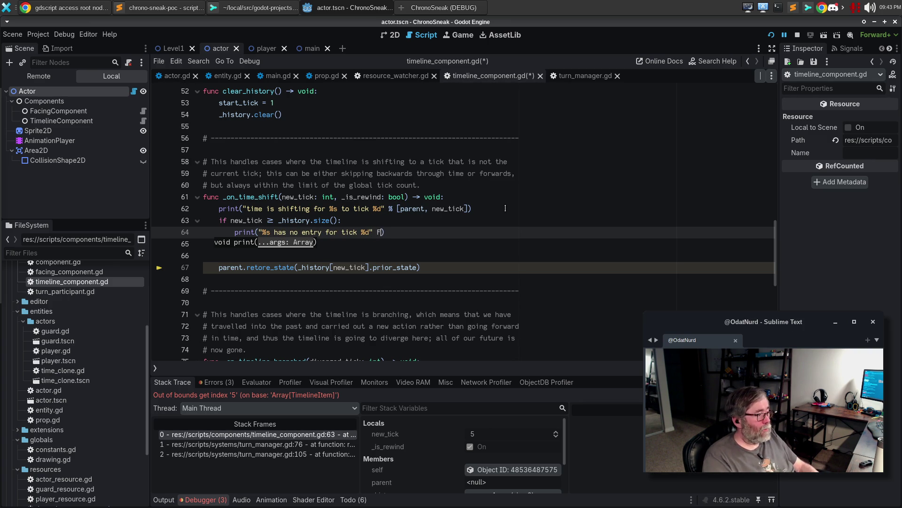
{"action": "type", "text": "[parent, new"}
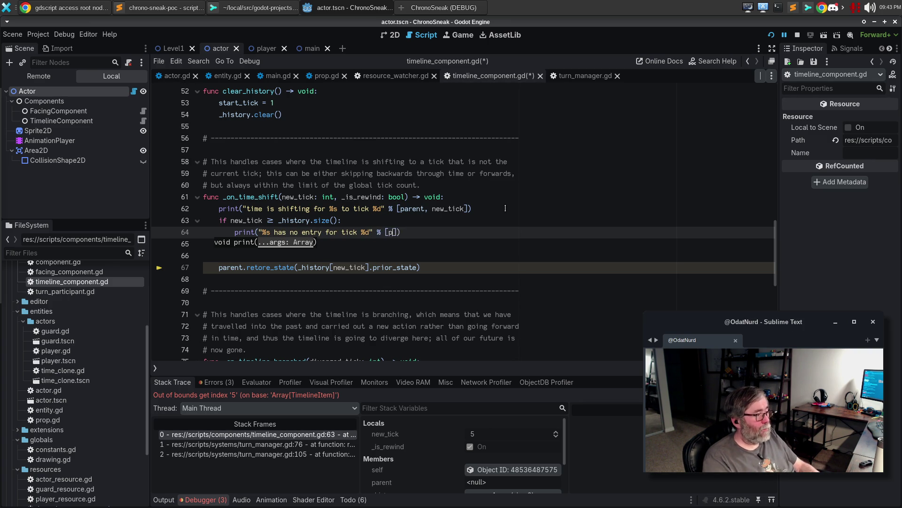
{"action": "key", "text": "Return"}
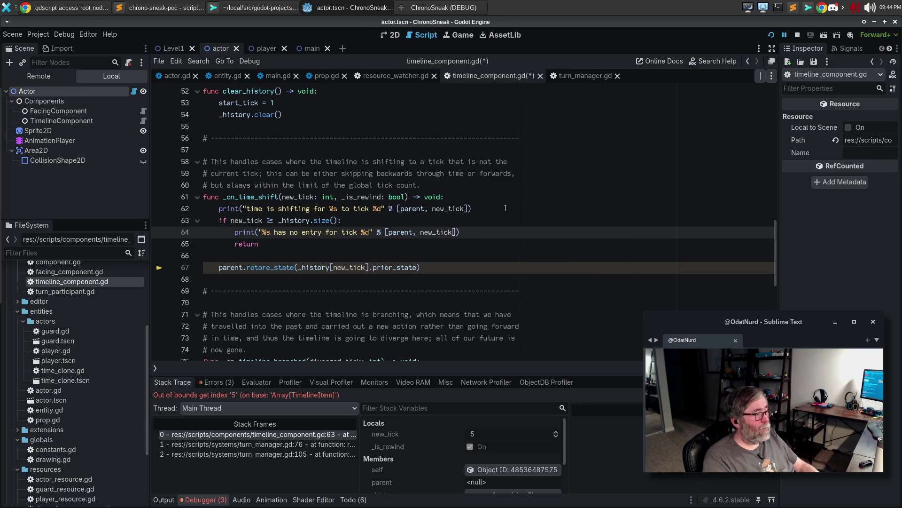
{"action": "key", "text": "ctrl+s"}
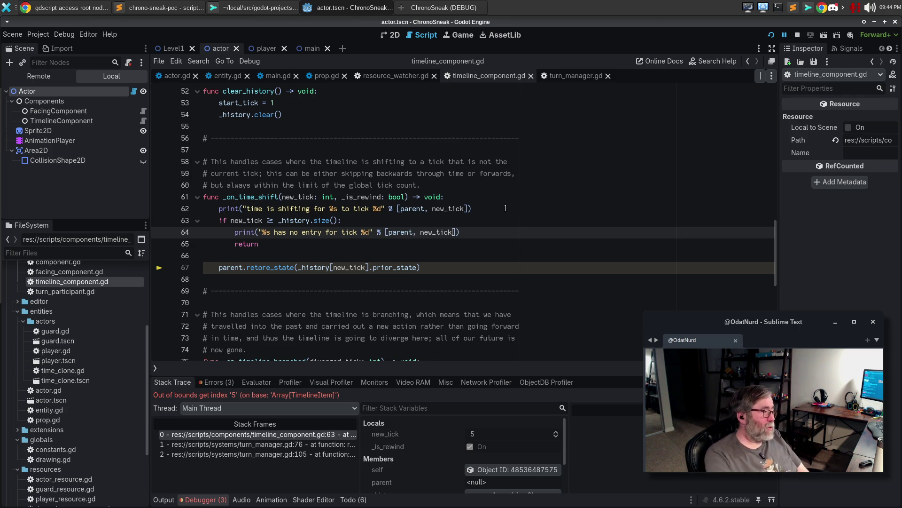
{"action": "key", "text": "F5"}
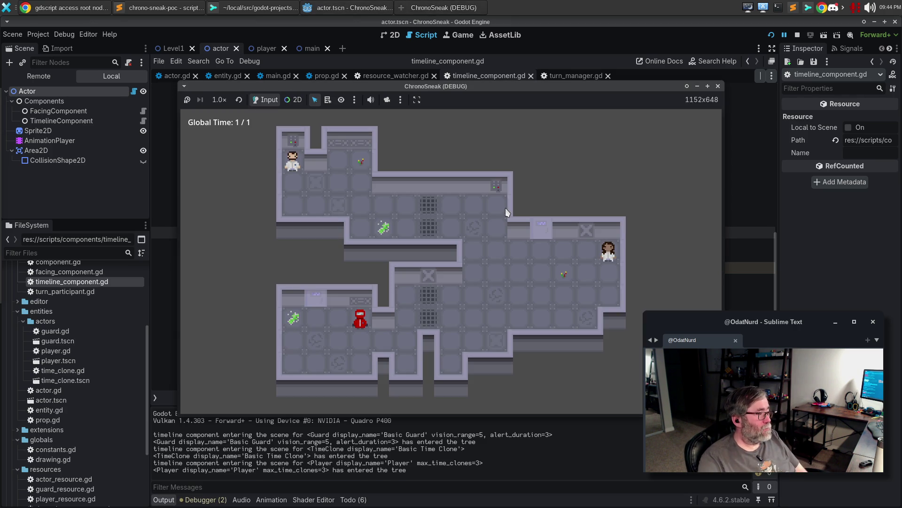
Move the player right and rewind twice with z until the prior_state error at tick 4.
{"action": "key", "text": "Right"}
{"action": "key", "text": "Right"}
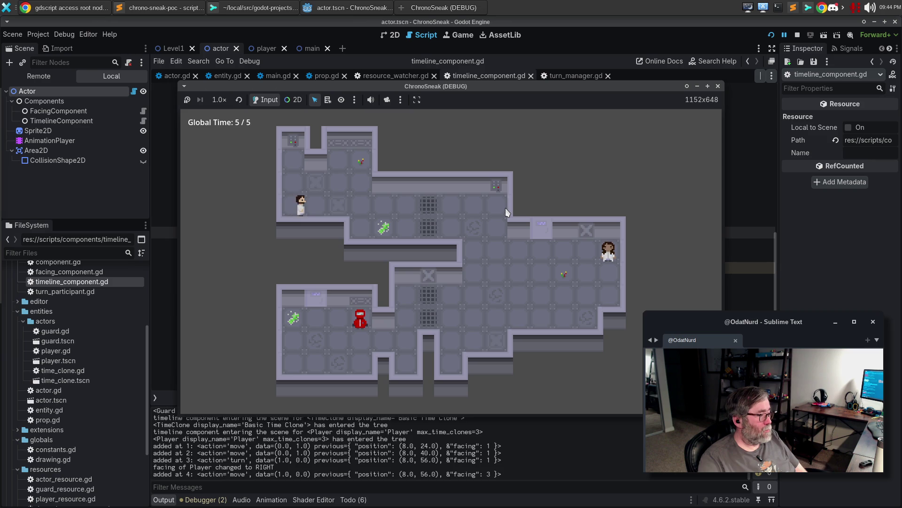
{"action": "key", "text": "z"}
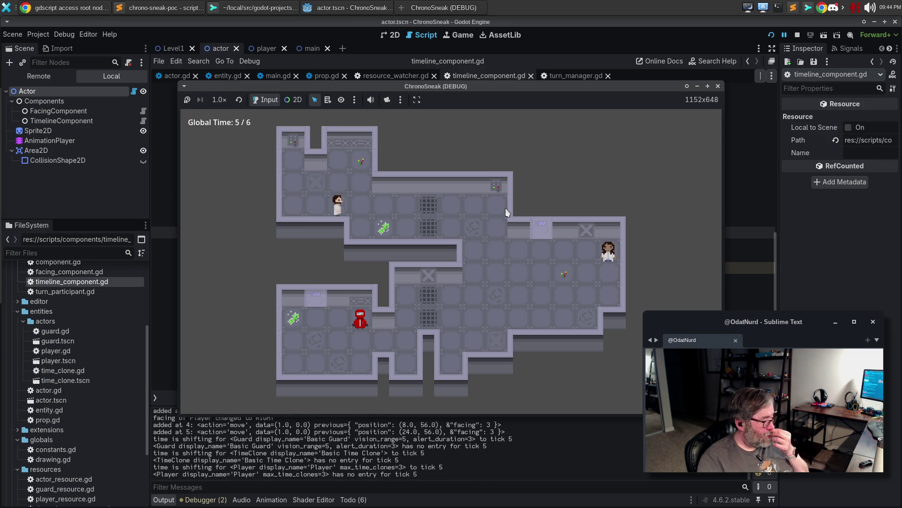
{"action": "key", "text": "z"}
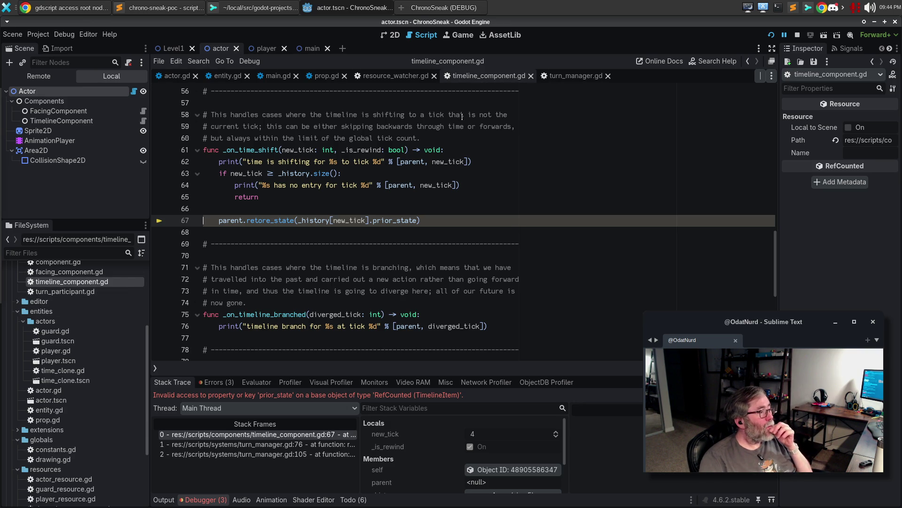
Open timeline_item.gd from the TimelineItem reference and find its previous_state property on line 25.
{"action": "scroll", "coordinate": [536, 260], "scroll_direction": "up", "scroll_amount": 12}
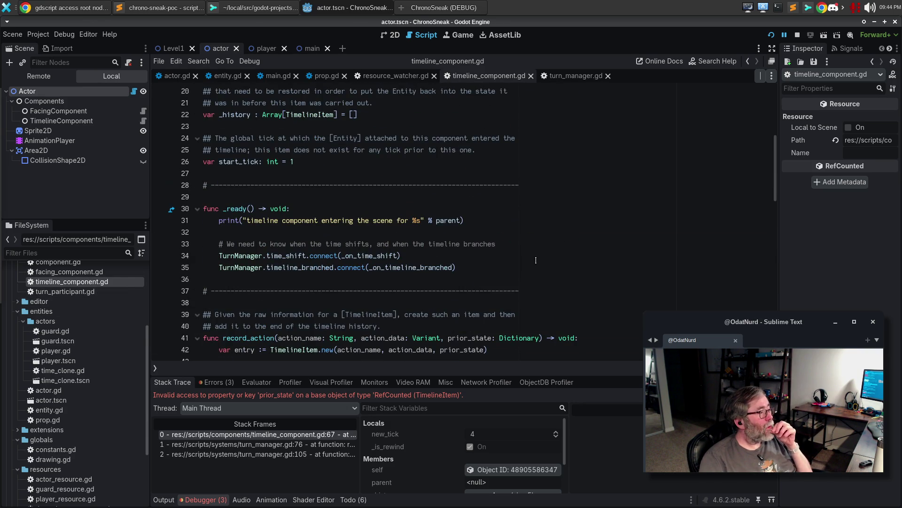
{"action": "scroll", "coordinate": [536, 260], "scroll_direction": "up", "scroll_amount": 6}
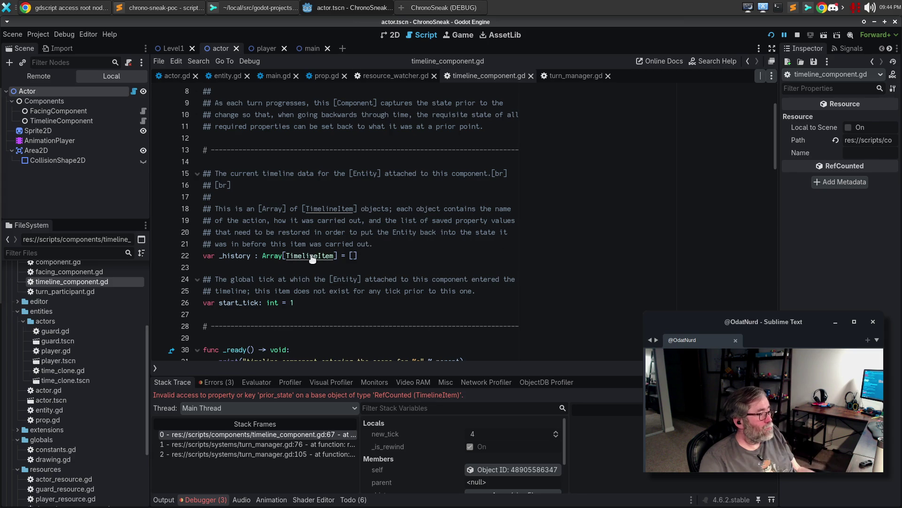
{"action": "left_click", "coordinate": [311, 257], "text": "ctrl"}
{"action": "scroll", "coordinate": [525, 249], "scroll_direction": "down", "scroll_amount": 3}
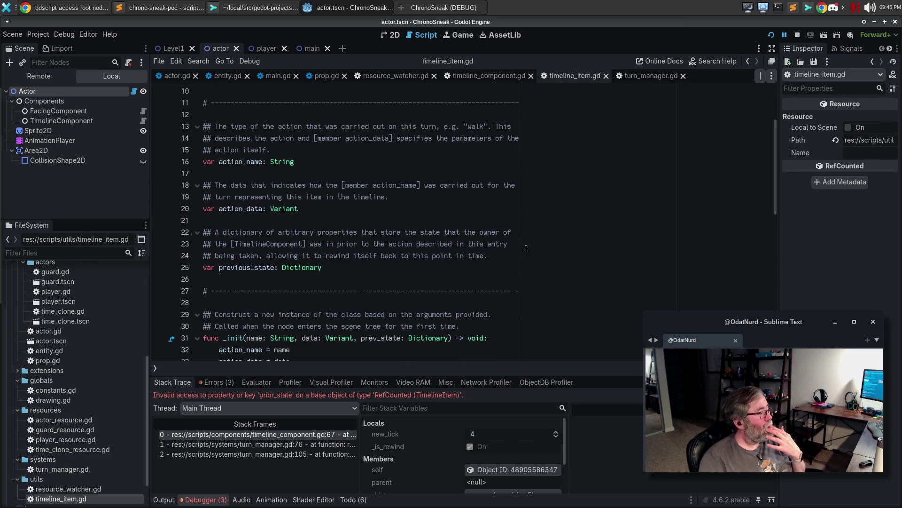
{"action": "double_click", "coordinate": [252, 269]}
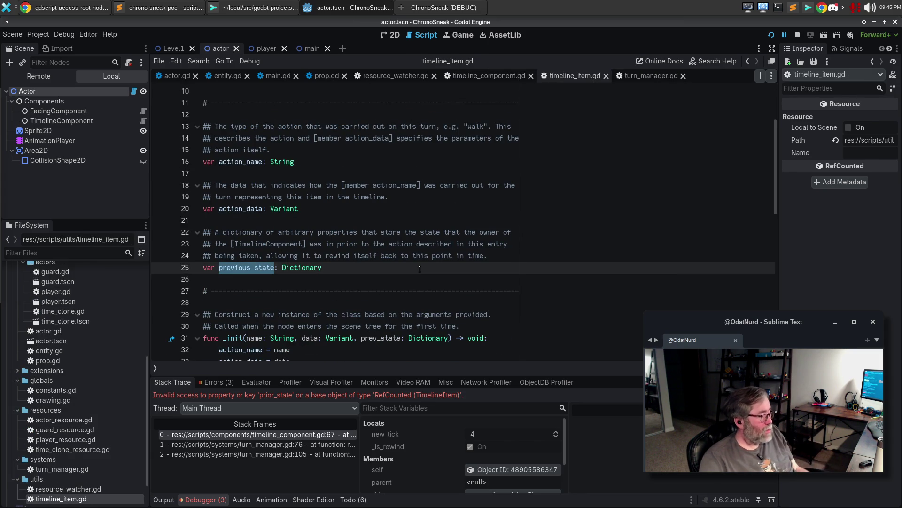
Replace prior_state with previous_state on line 67 of timeline_component.gd and save.
{"action": "left_click", "coordinate": [606, 76]}
{"action": "scroll", "coordinate": [422, 246], "scroll_direction": "down", "scroll_amount": 12}
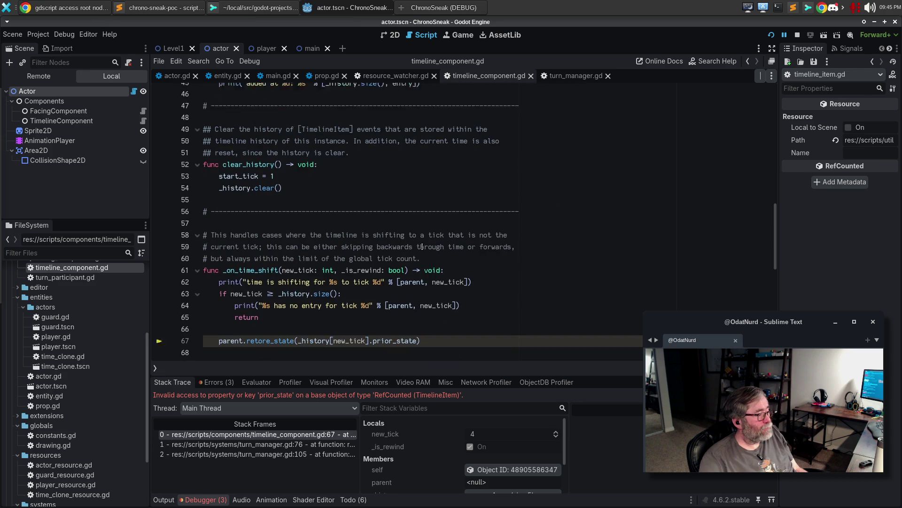
{"action": "double_click", "coordinate": [395, 326]}
{"action": "type", "text": "previous_state"}
{"action": "key", "text": "ctrl+s"}
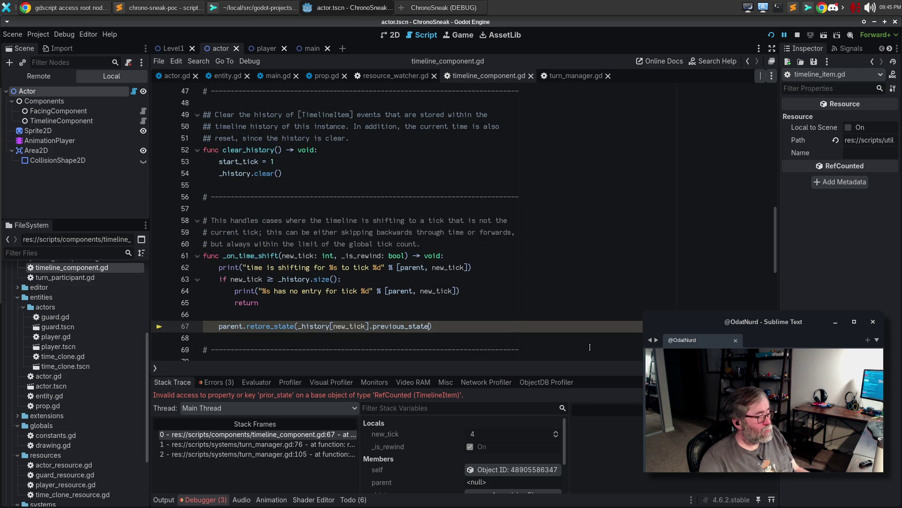
Run the game, move down and right, rewind back to tick 1, then stop the game.
{"action": "key", "text": "F5"}
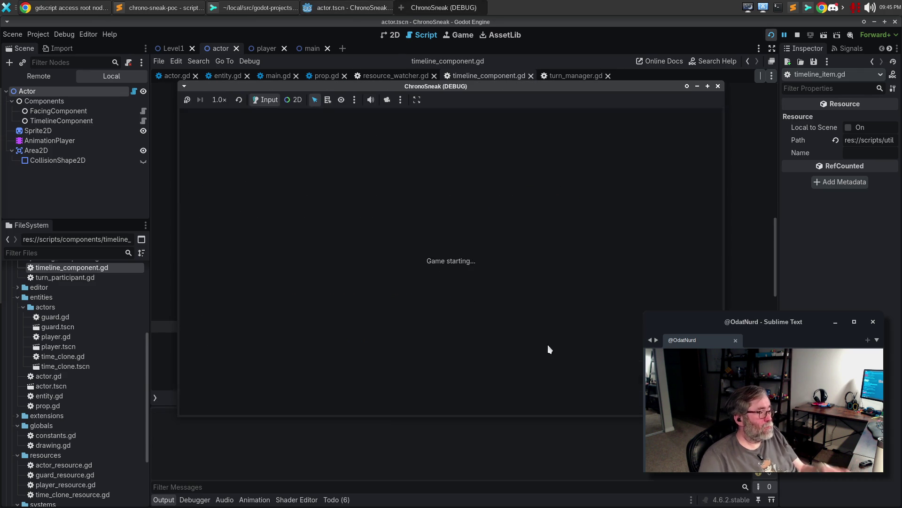
{"action": "key", "text": "Down"}
{"action": "key", "text": "Down"}
{"action": "key", "text": "Right"}
{"action": "key", "text": "Right"}
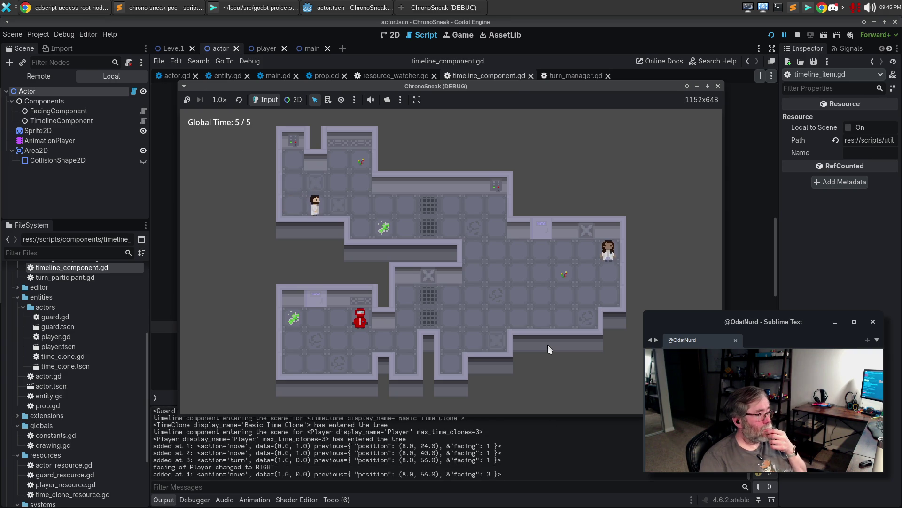
{"action": "key", "text": "comma"}
{"action": "key", "text": "comma"}
{"action": "key", "text": "comma"}
{"action": "key", "text": "comma"}
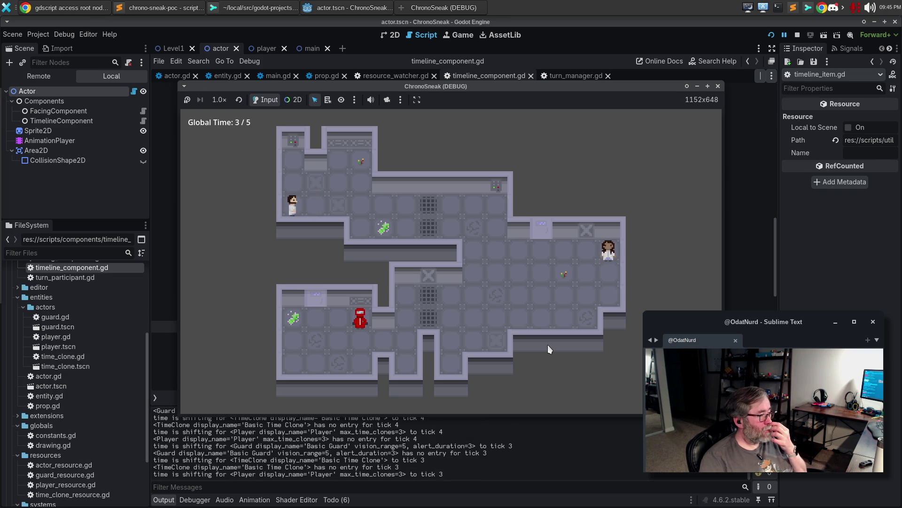
{"action": "key", "text": "comma"}
{"action": "key", "text": "comma"}
{"action": "key", "text": "comma"}
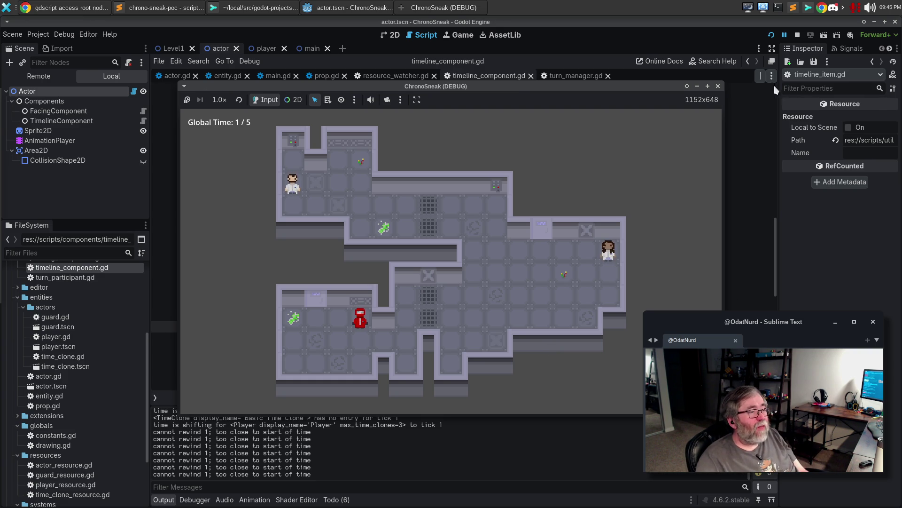
{"action": "left_click", "coordinate": [717, 86]}
{"action": "left_click", "coordinate": [448, 177]}
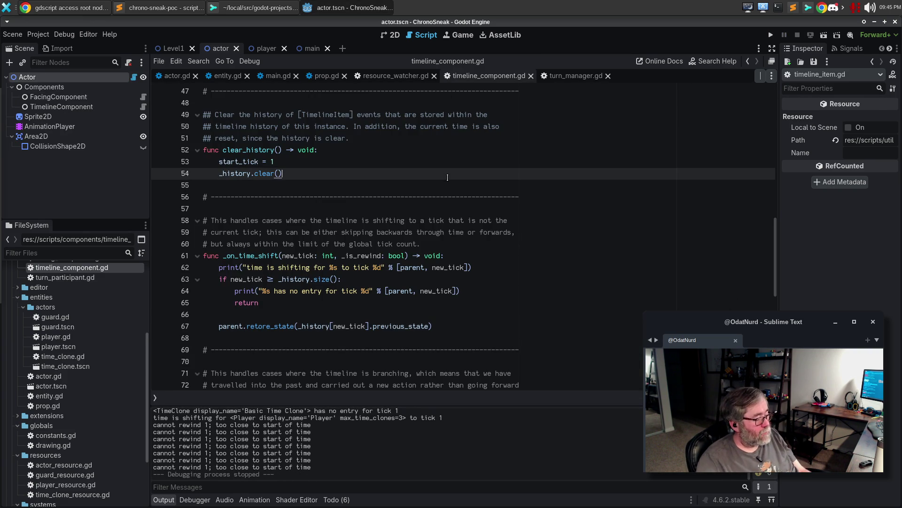
End the current debug session and relaunch the game.
{"action": "key", "text": "F5"}
{"action": "key", "text": "F8"}
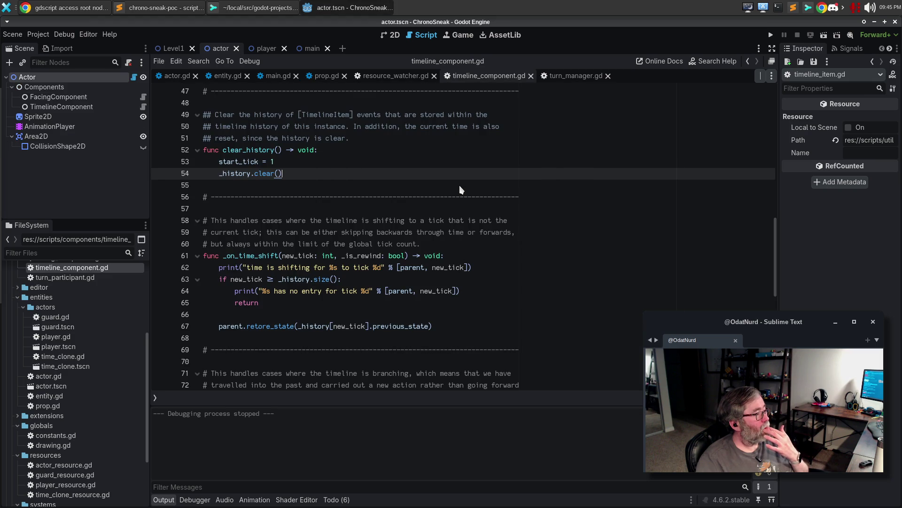
{"action": "left_click", "coordinate": [461, 196]}
{"action": "key", "text": "F5"}
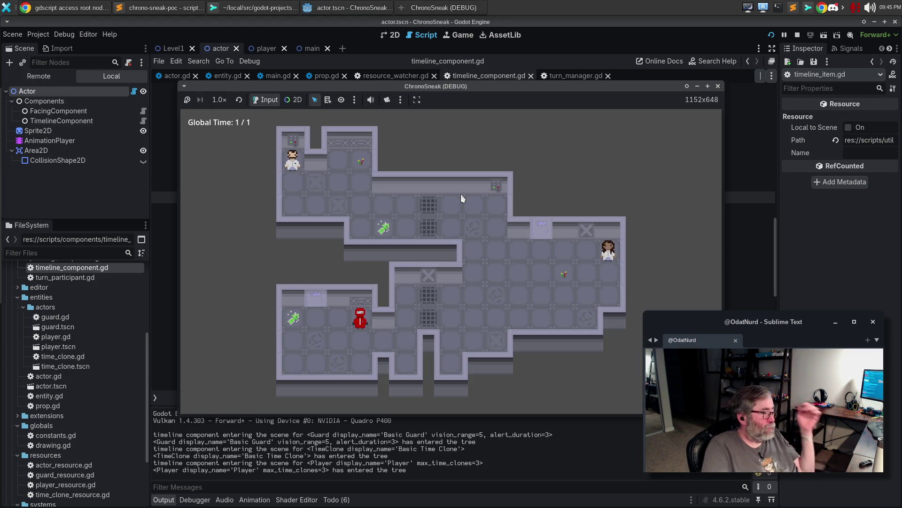
Walk the player down, right, down, left and up through the level's corridors.
{"action": "key", "text": "Down"}
{"action": "key", "text": "Down"}
{"action": "key", "text": "Right"}
{"action": "key", "text": "Right"}
{"action": "key", "text": "Right"}
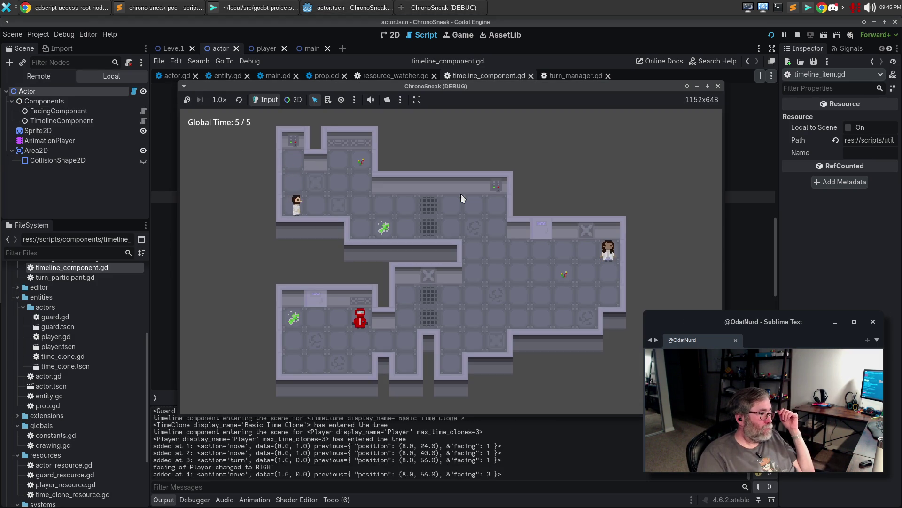
{"action": "key", "text": "Down"}
{"action": "key", "text": "Down"}
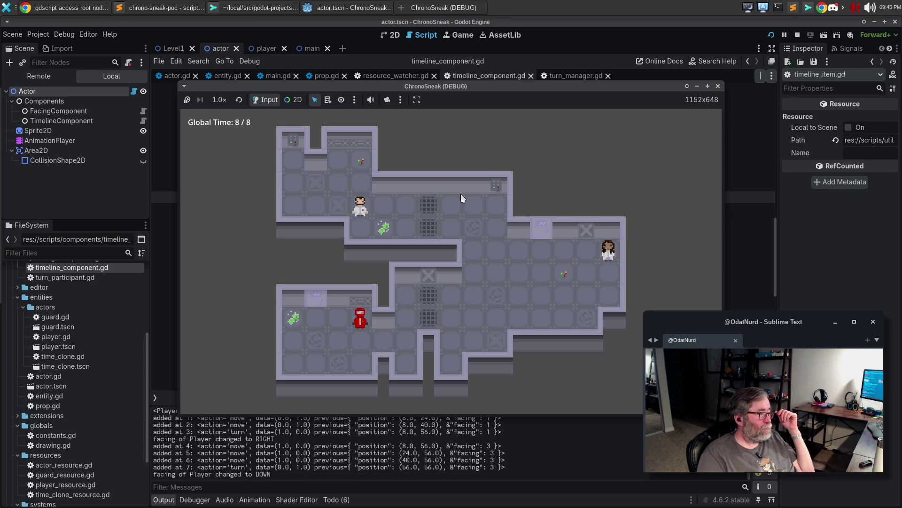
{"action": "key", "text": "Right"}
{"action": "key", "text": "Right"}
{"action": "key", "text": "Right"}
{"action": "key", "text": "Right"}
{"action": "key", "text": "Right"}
{"action": "key", "text": "Right"}
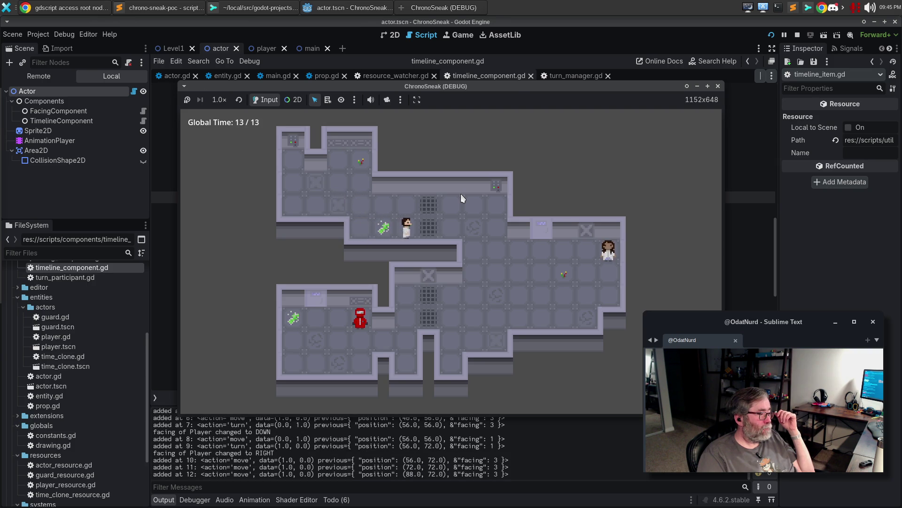
{"action": "key", "text": "Down"}
{"action": "key", "text": "Down"}
{"action": "key", "text": "Down"}
{"action": "key", "text": "Down"}
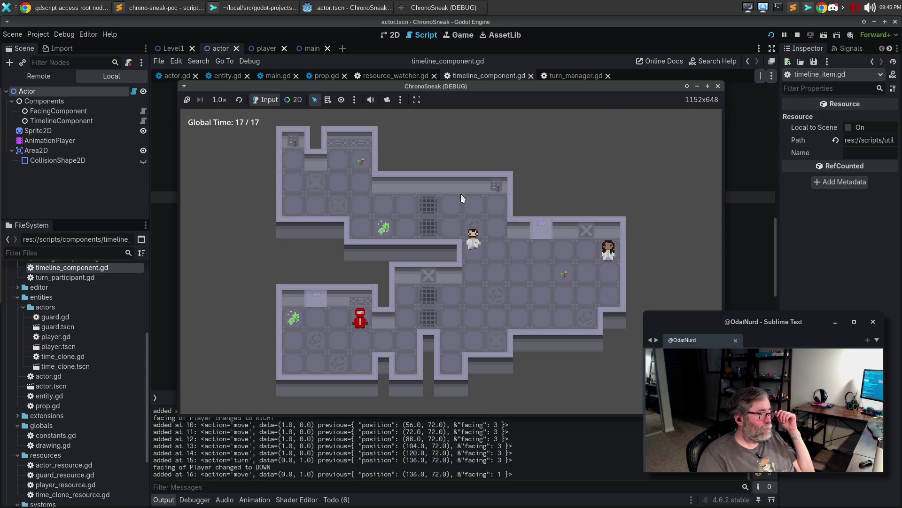
{"action": "key", "text": "Left"}
{"action": "key", "text": "Left"}
{"action": "key", "text": "Left"}
{"action": "key", "text": "Left"}
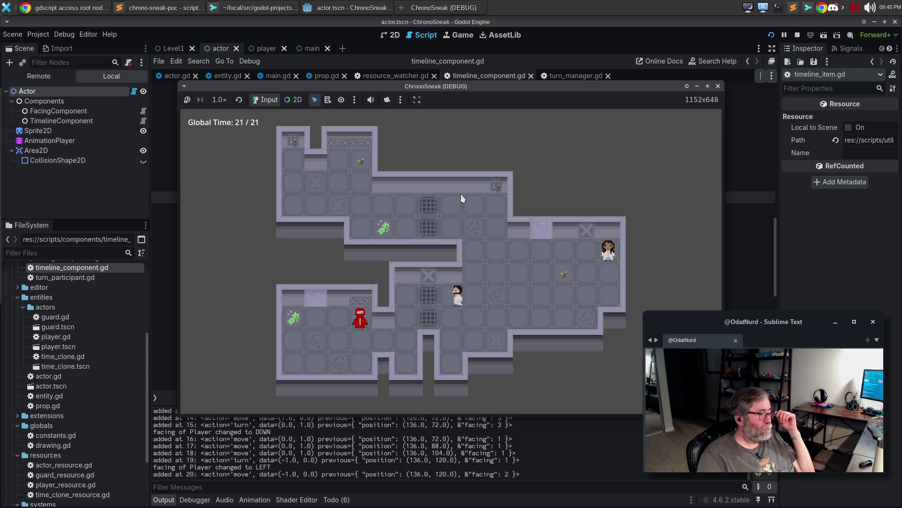
{"action": "key", "text": "Down"}
{"action": "key", "text": "Down"}
{"action": "key", "text": "Down"}
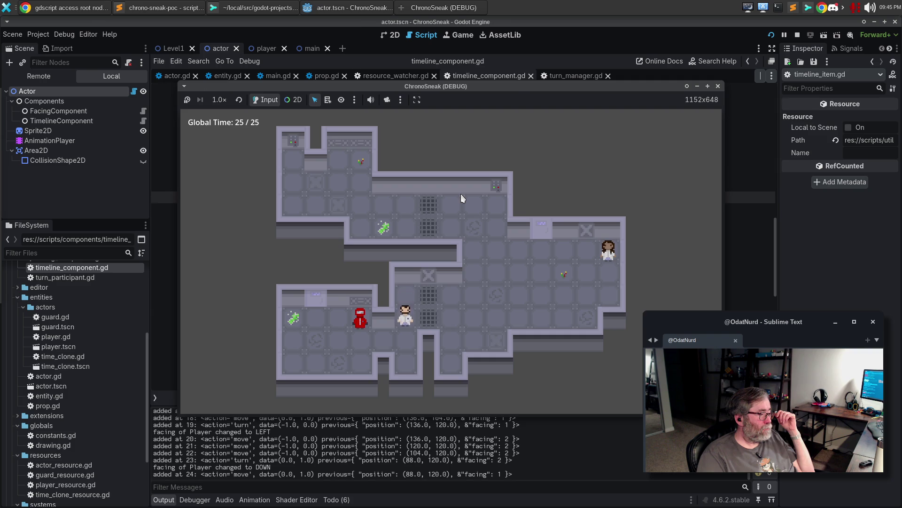
{"action": "key", "text": "Left"}
{"action": "key", "text": "Left"}
{"action": "key", "text": "Left"}
{"action": "key", "text": "Left"}
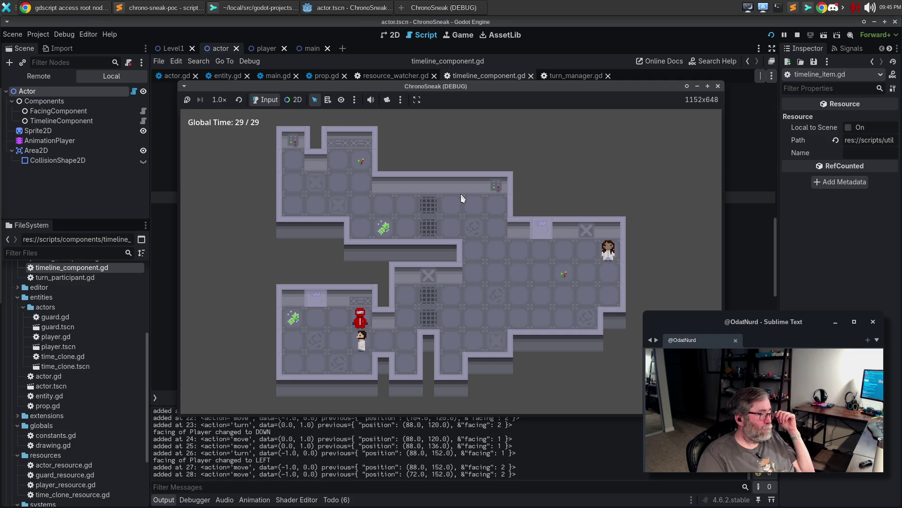
{"action": "key", "text": "Up"}
{"action": "key", "text": "Up"}
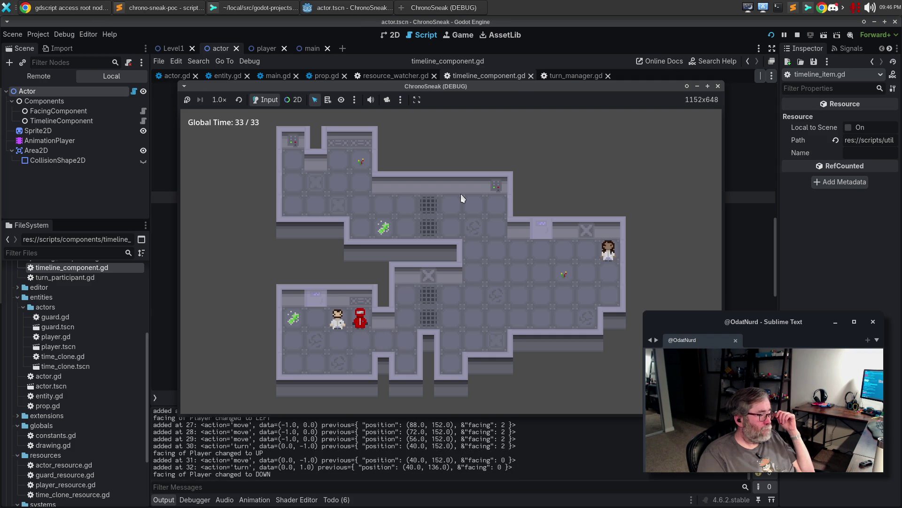
Rewind a tick, branch by moving down and right, rewind several ticks, fast-forward, then stop the game.
{"action": "key", "text": "r"}
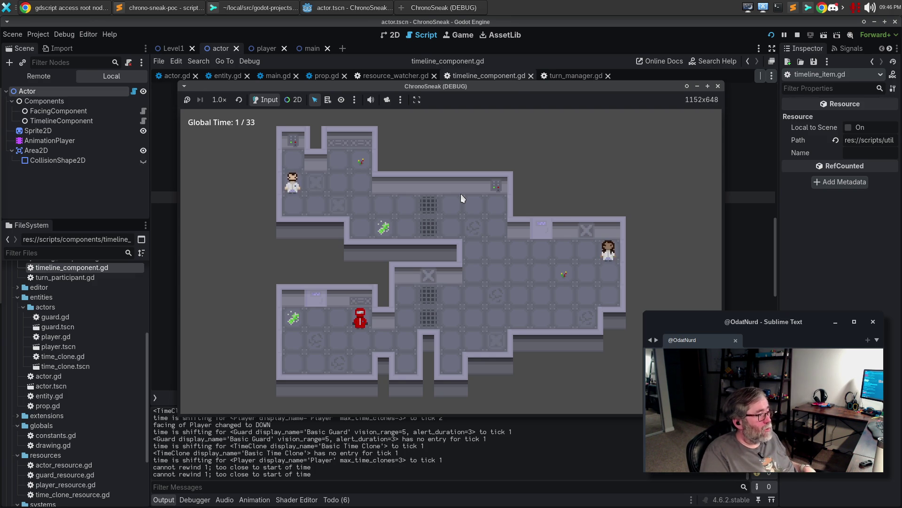
{"action": "key", "text": "Down"}
{"action": "key", "text": "Right"}
{"action": "key", "text": "Right"}
{"action": "key", "text": "Right"}
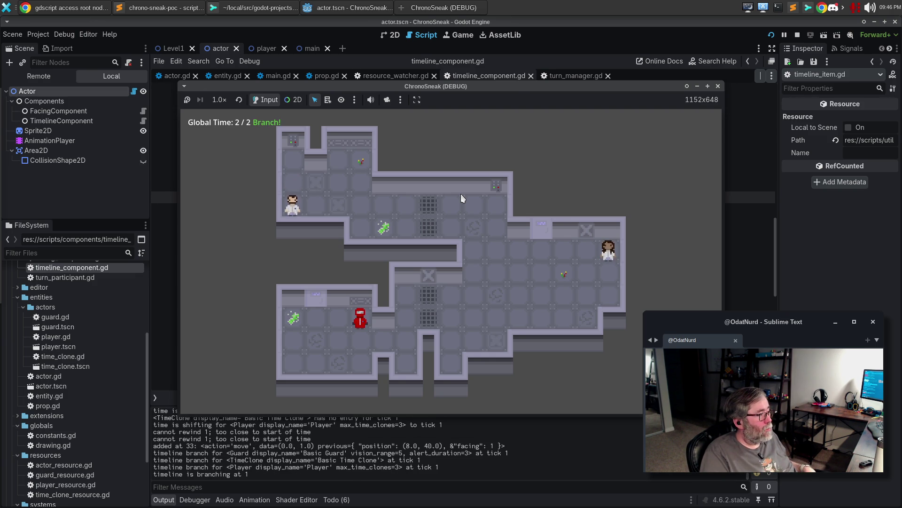
{"action": "key", "text": "Right"}
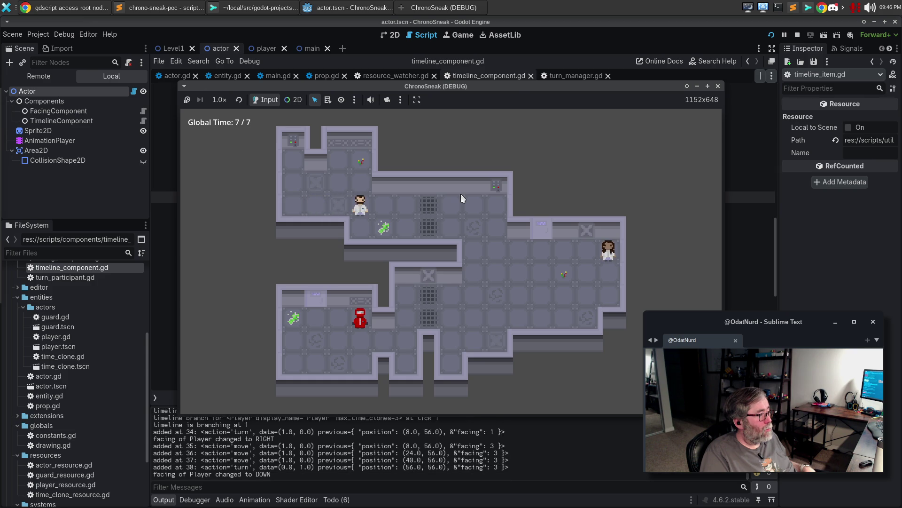
{"action": "key", "text": "comma"}
{"action": "key", "text": "comma"}
{"action": "key", "text": "comma"}
{"action": "key", "text": "comma"}
{"action": "key", "text": "comma"}
{"action": "key", "text": "comma"}
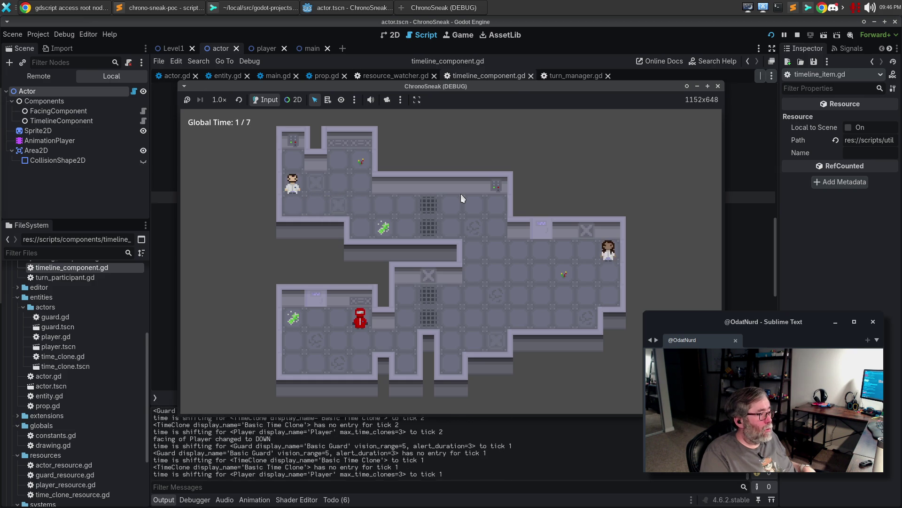
{"action": "key", "text": "period"}
{"action": "key", "text": "period"}
{"action": "key", "text": "period"}
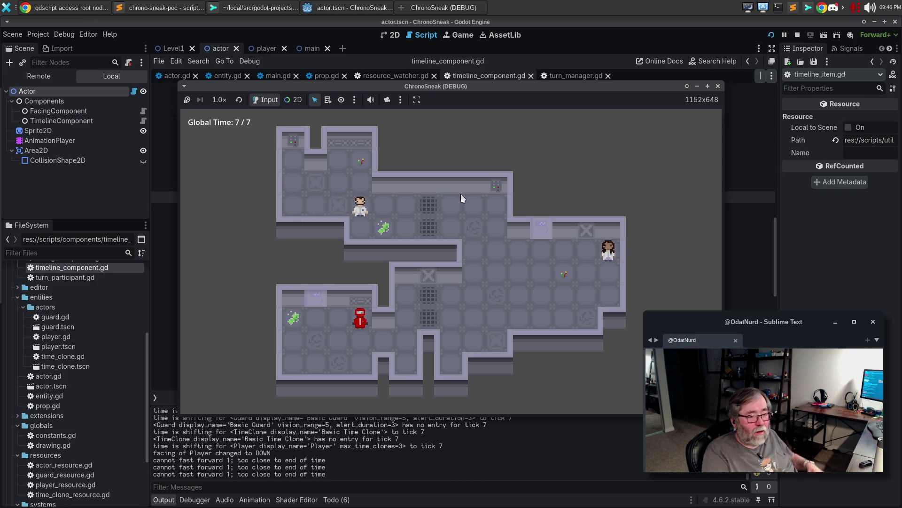
{"action": "left_click", "coordinate": [718, 86]}
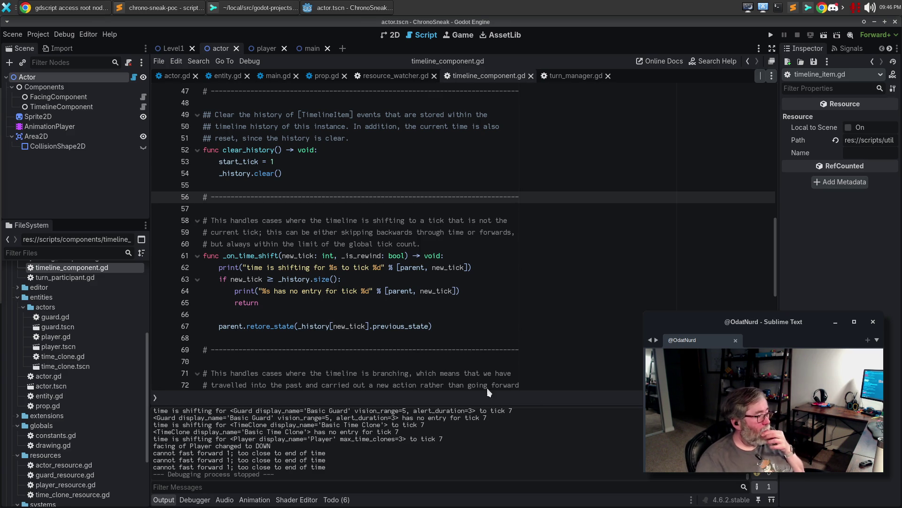
Change line 67's history lookup to _history[new_tick - 1].previous_state.
{"action": "left_click", "coordinate": [416, 316]}
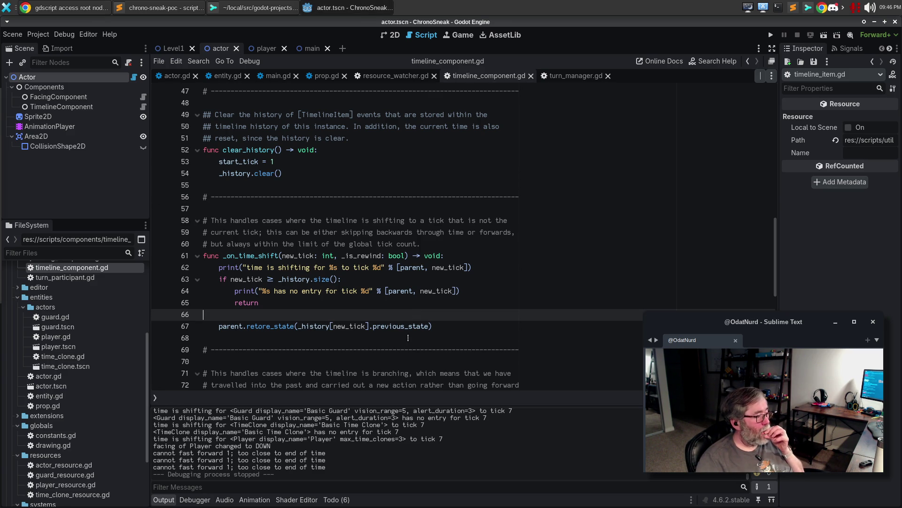
{"action": "left_click", "coordinate": [367, 326]}
{"action": "type", "text": "- 1"}
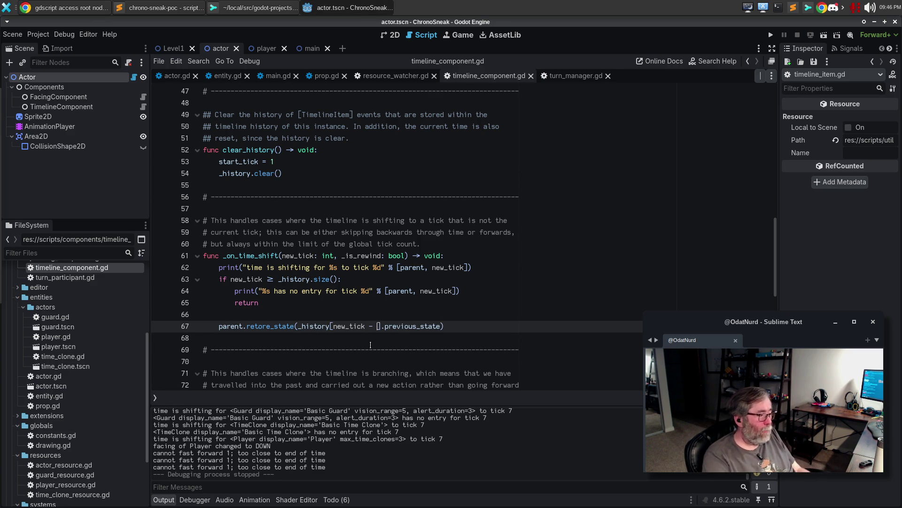
Playtest moving down and rewinding past the start of time, then rerun and rewind at the first tick.
{"action": "key", "text": "F5"}
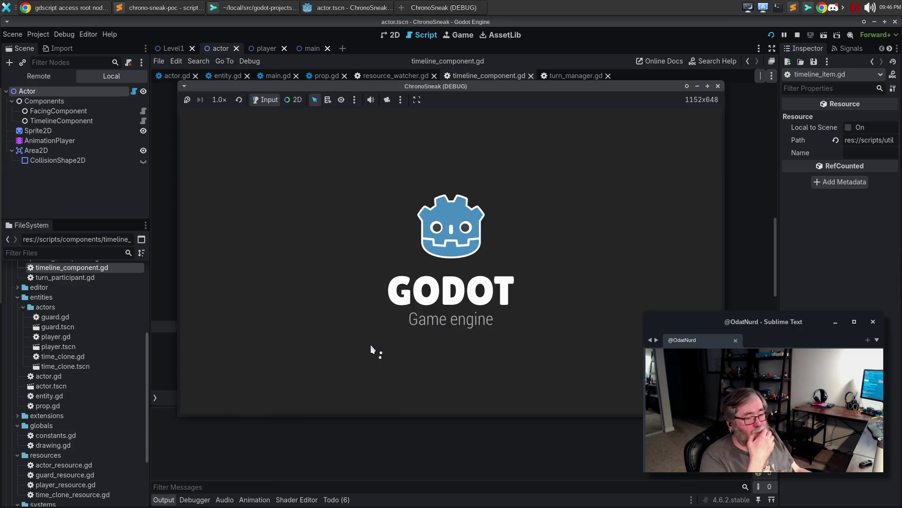
{"action": "key", "text": "Down"}
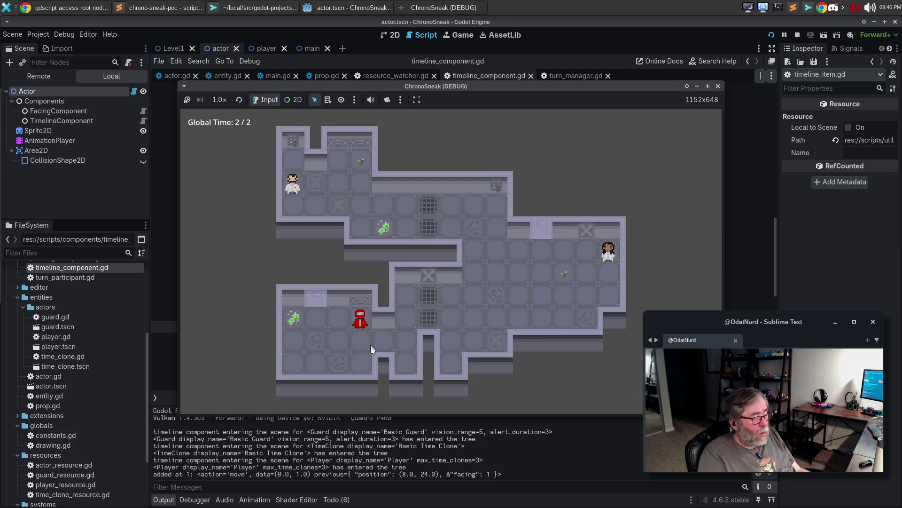
{"action": "key", "text": "z"}
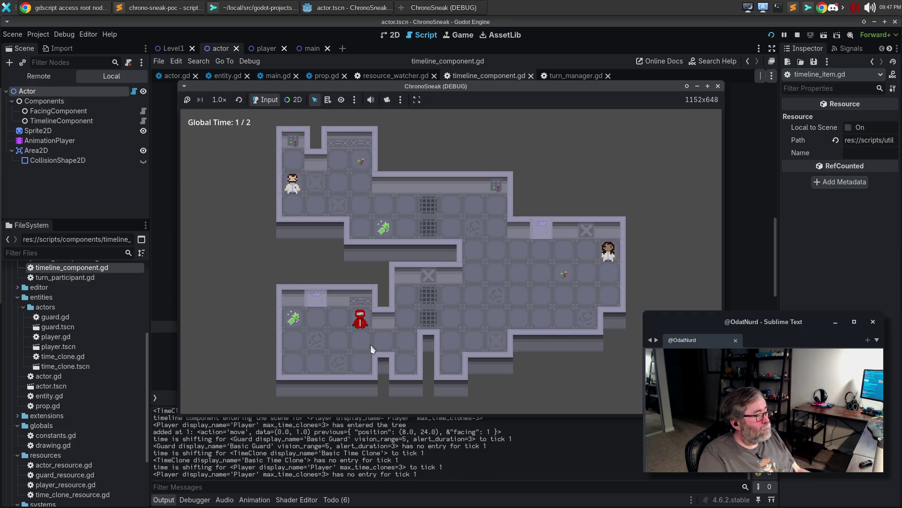
{"action": "key", "text": "z"}
{"action": "key", "text": "z"}
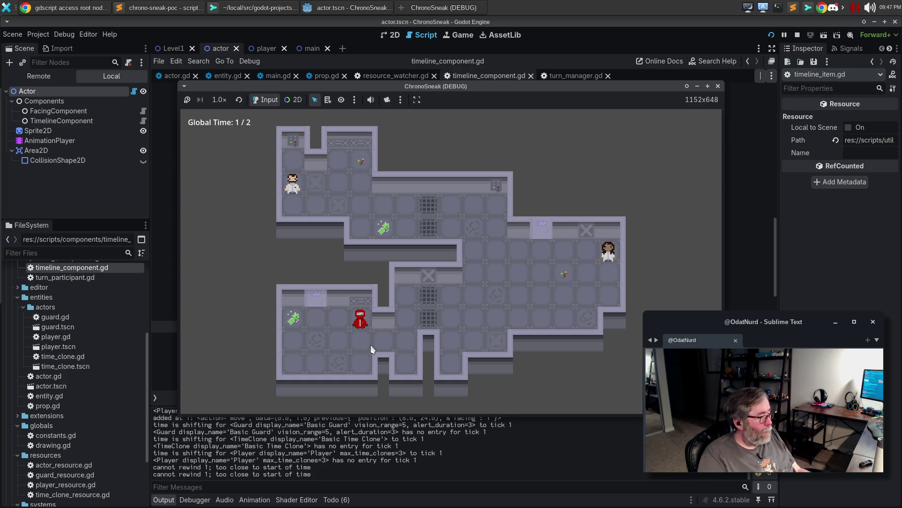
{"action": "left_click", "coordinate": [717, 86]}
{"action": "key", "text": "F5"}
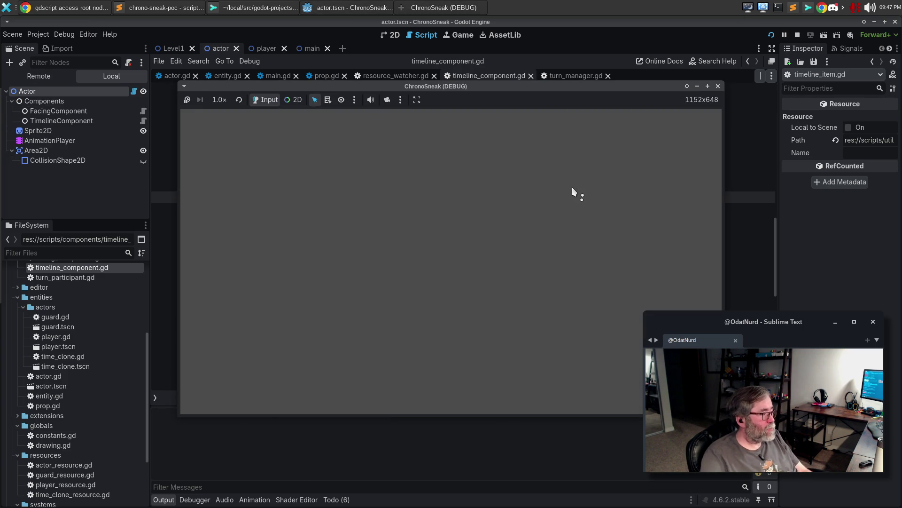
{"action": "key", "text": "r"}
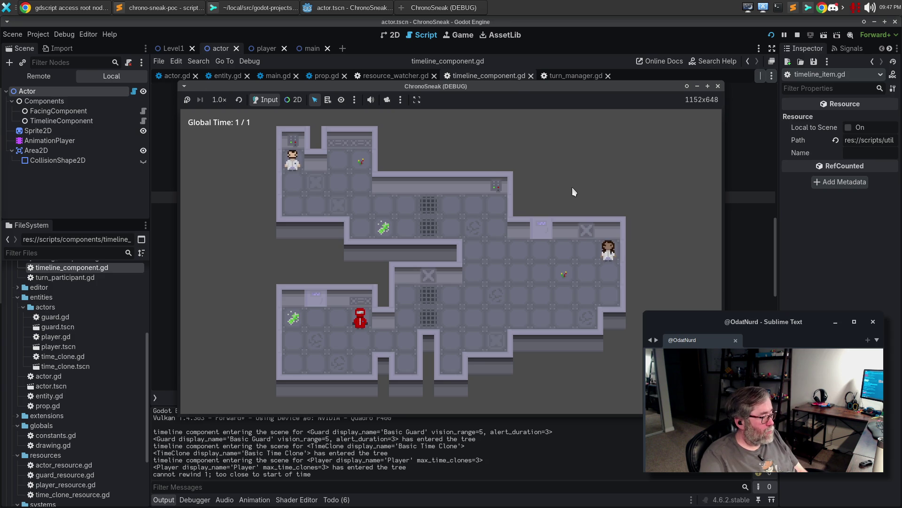
{"action": "key", "text": "Down"}
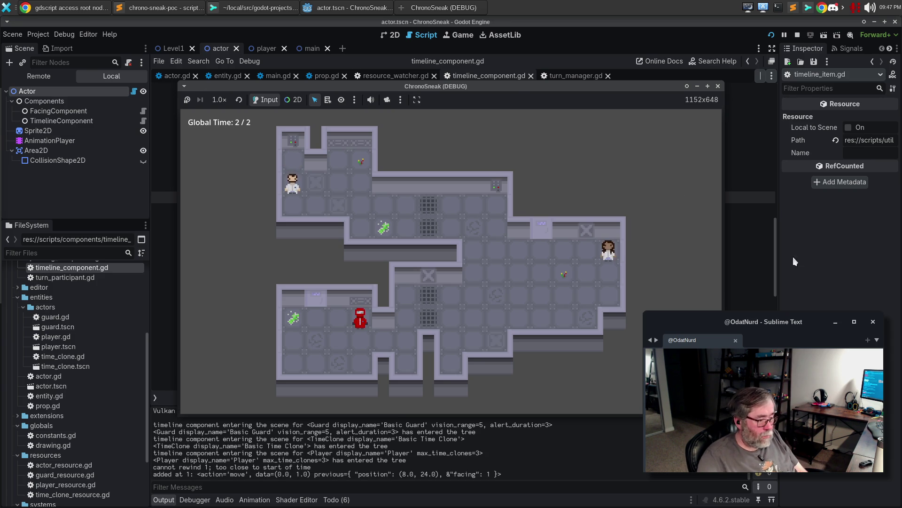
{"action": "left_click", "coordinate": [427, 4]}
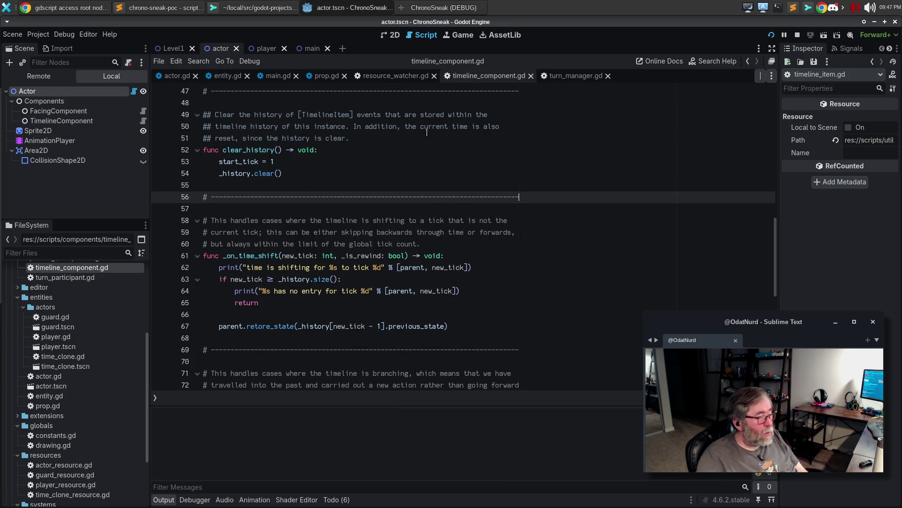
Rewind to tick 1 in the game, stop it, and undo the ' - 1' offset on line 67.
{"action": "left_click", "coordinate": [427, 4]}
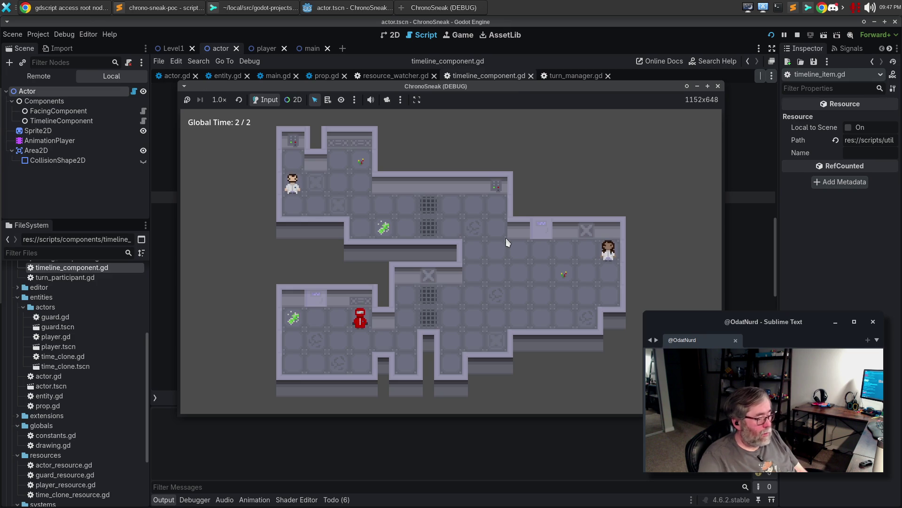
{"action": "key", "text": "z"}
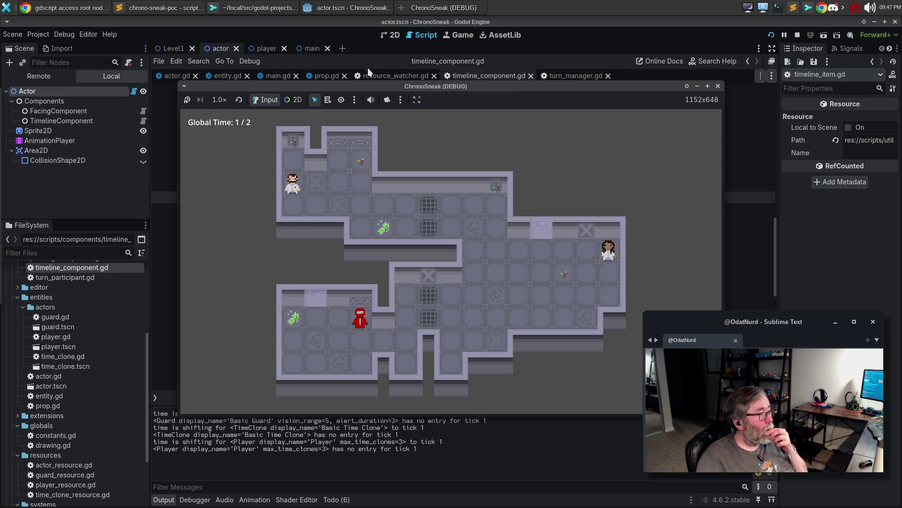
{"action": "mouse_move", "coordinate": [373, 86]}
{"action": "left_mouse_down"}
{"action": "mouse_move", "coordinate": [368, 54]}
{"action": "mouse_move", "coordinate": [368, 70]}
{"action": "left_mouse_up"}
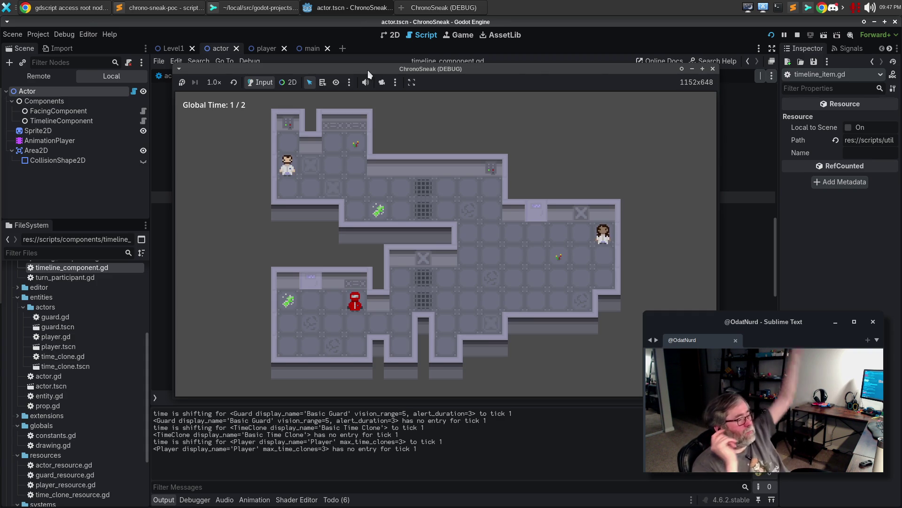
{"action": "left_click", "coordinate": [714, 70]}
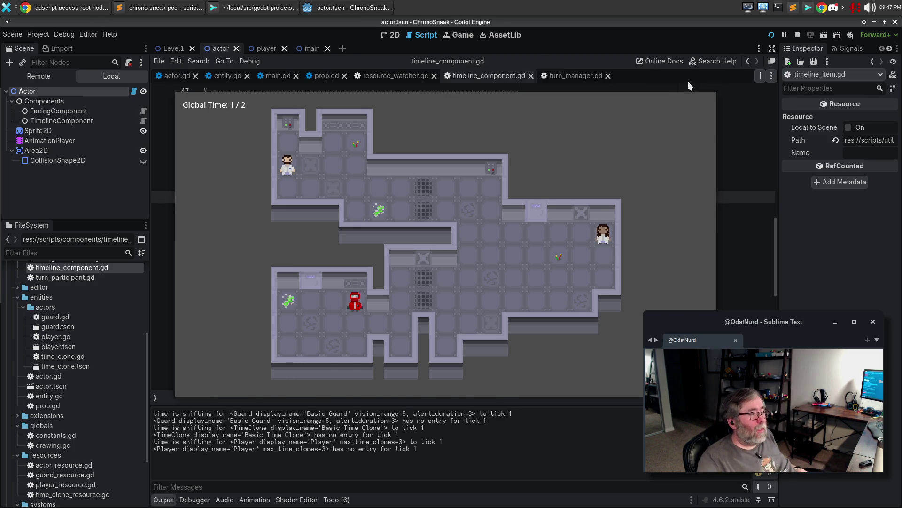
{"action": "key", "text": "ctrl+z"}
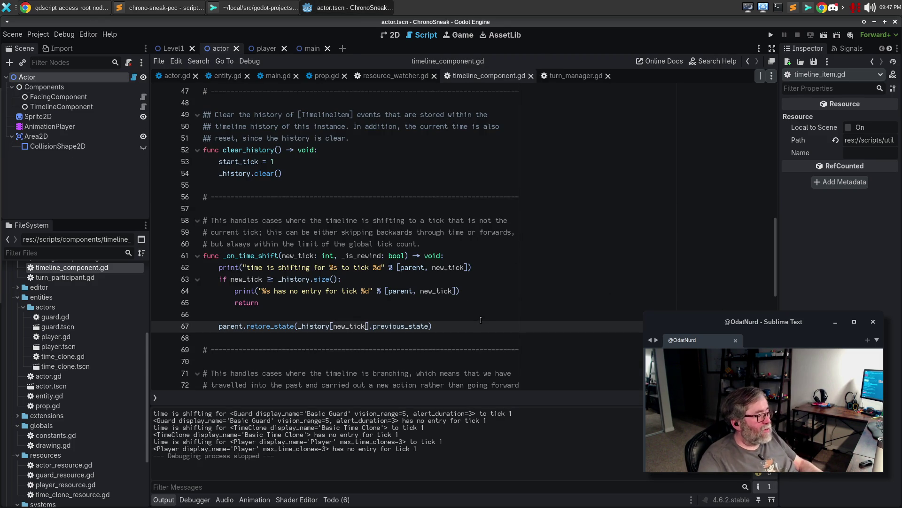
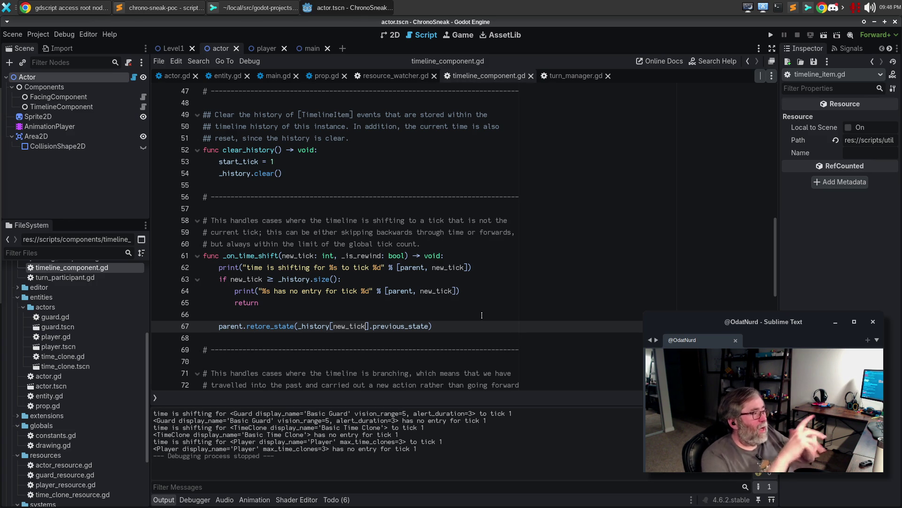
In actor.gd, delete the extra blank line before the level variable's comment.
{"action": "left_click", "coordinate": [176, 77]}
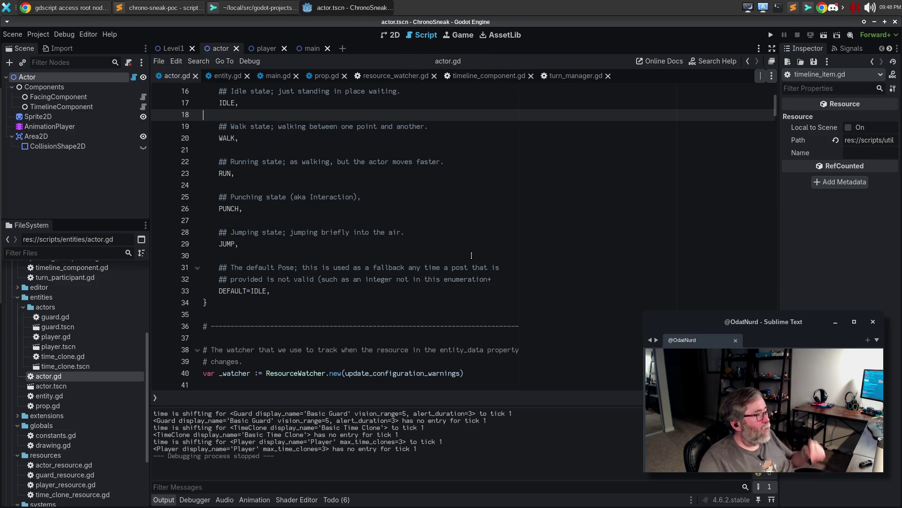
{"action": "scroll", "coordinate": [467, 245], "scroll_direction": "down", "scroll_amount": 5}
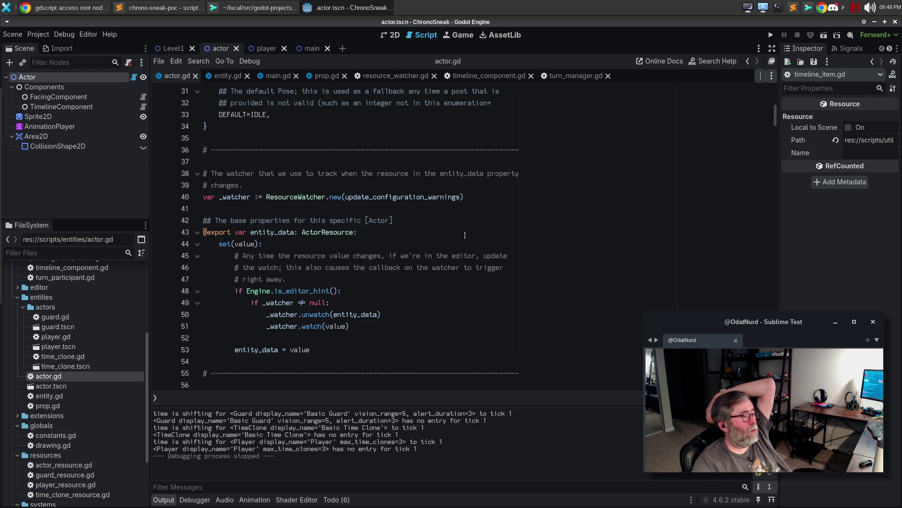
{"action": "scroll", "coordinate": [465, 235], "scroll_direction": "down", "scroll_amount": 3}
{"action": "scroll", "coordinate": [464, 233], "scroll_direction": "down", "scroll_amount": 2}
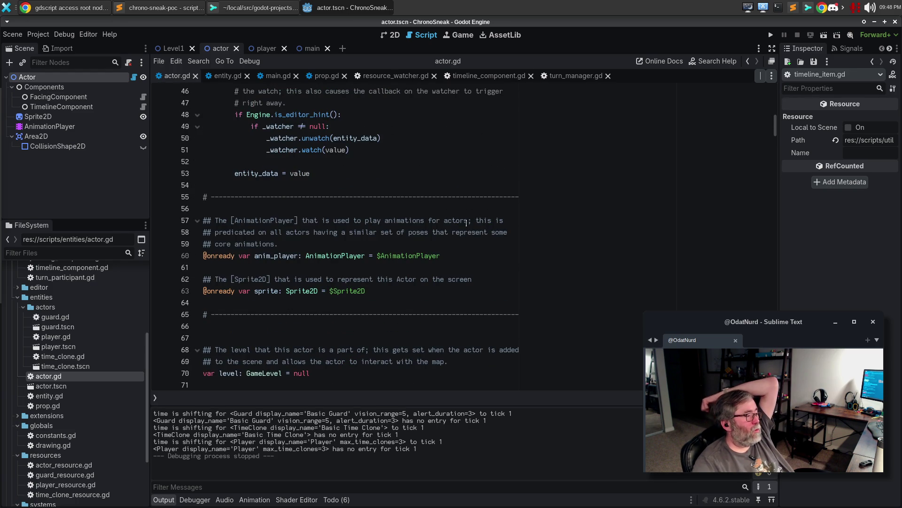
{"action": "left_click", "coordinate": [341, 337]}
{"action": "key", "text": "BackSpace"}
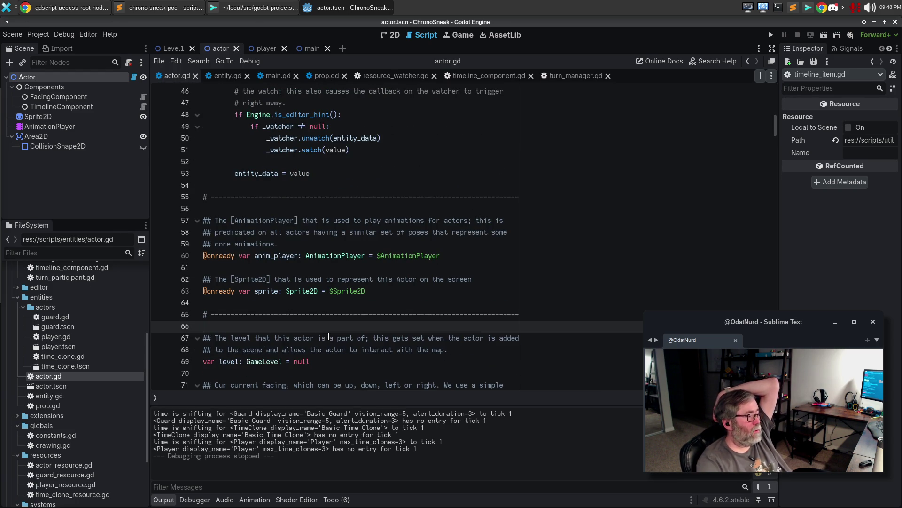
Move down to _ready and place the caret after the missing-timeline error line.
{"action": "scroll", "coordinate": [338, 332], "scroll_direction": "down", "scroll_amount": 2}
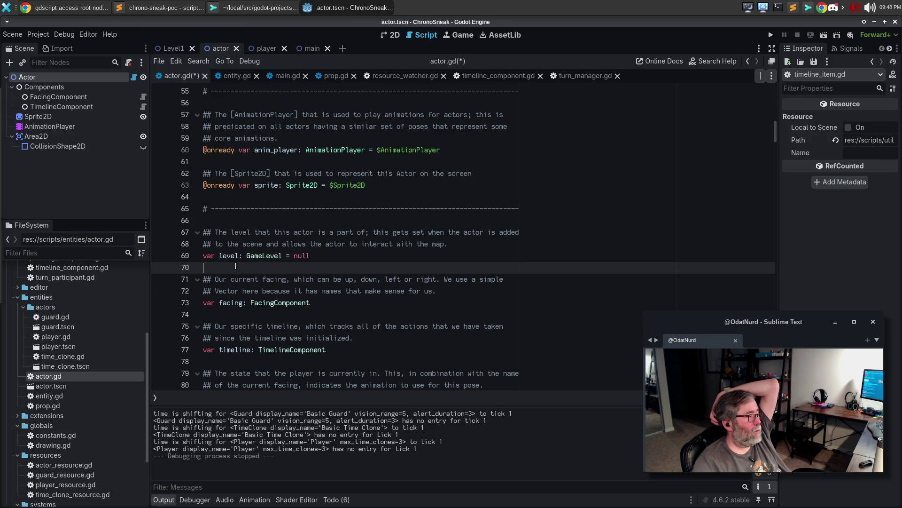
{"action": "scroll", "coordinate": [465, 315], "scroll_direction": "down", "scroll_amount": 6}
{"action": "scroll", "coordinate": [465, 315], "scroll_direction": "down", "scroll_amount": 3}
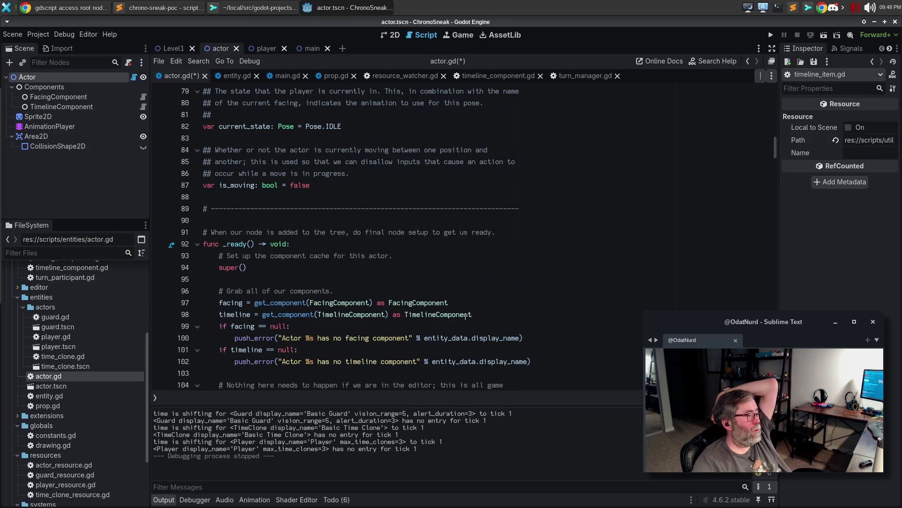
{"action": "left_click", "coordinate": [482, 313]}
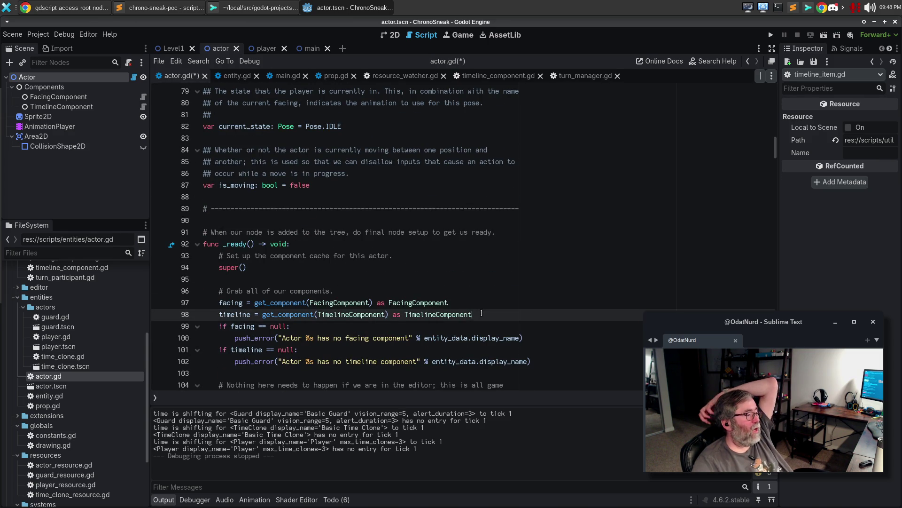
{"action": "scroll", "coordinate": [519, 326], "scroll_direction": "down", "scroll_amount": 2}
{"action": "left_click", "coordinate": [560, 291]}
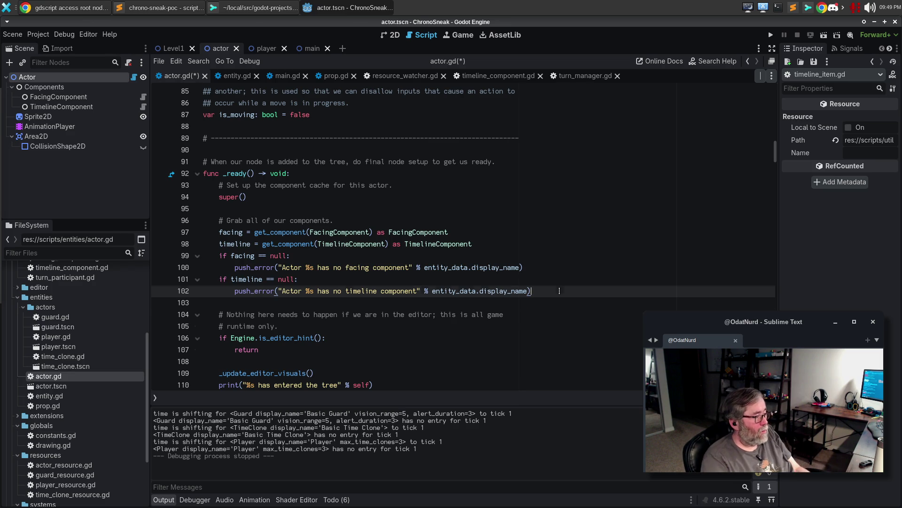
Add an 'else:' branch containing 'pass' after the missing-timeline check and save actor.gd.
{"action": "key", "text": "Return"}
{"action": "key", "text": "BackSpace"}
{"action": "type", "text": "else:"}
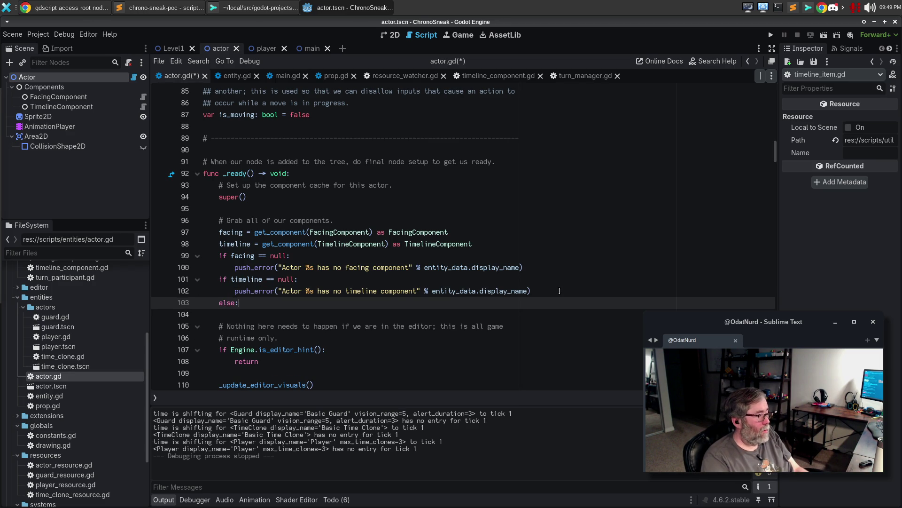
{"action": "key", "text": "Return"}
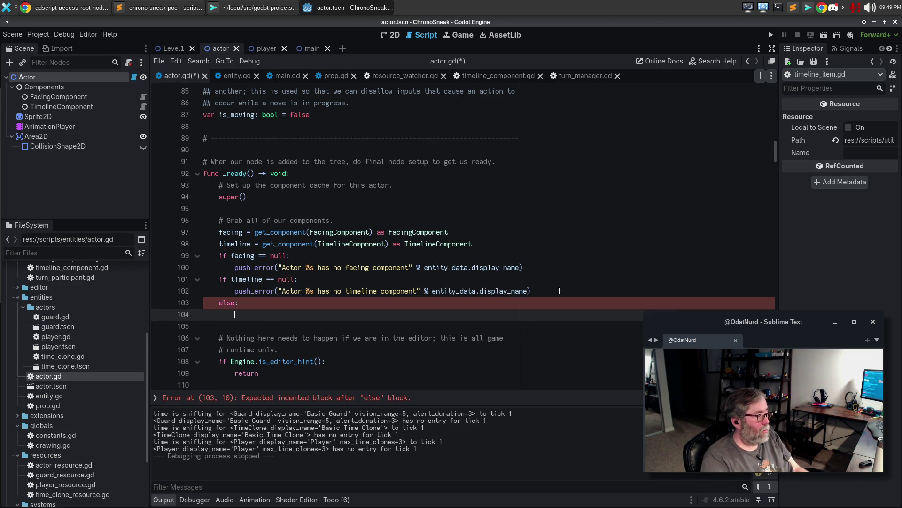
{"action": "type", "text": "pass"}
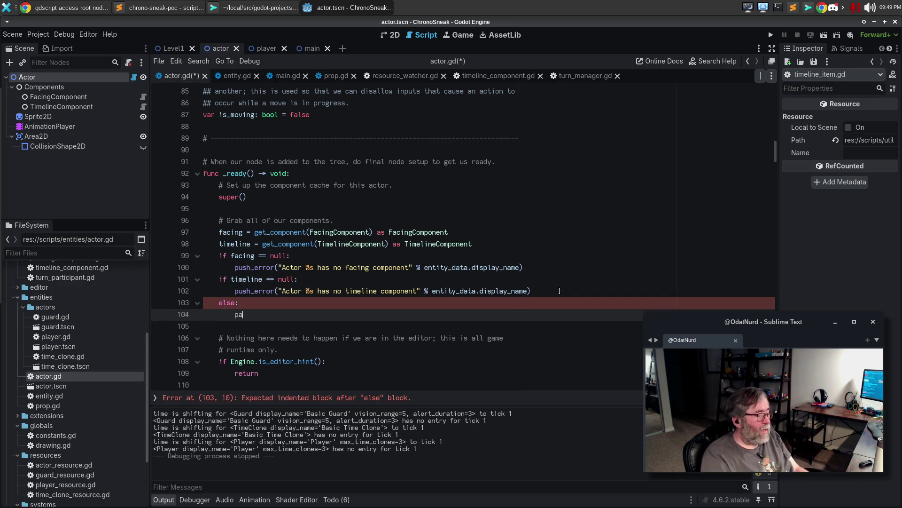
{"action": "key", "text": "ctrl+s"}
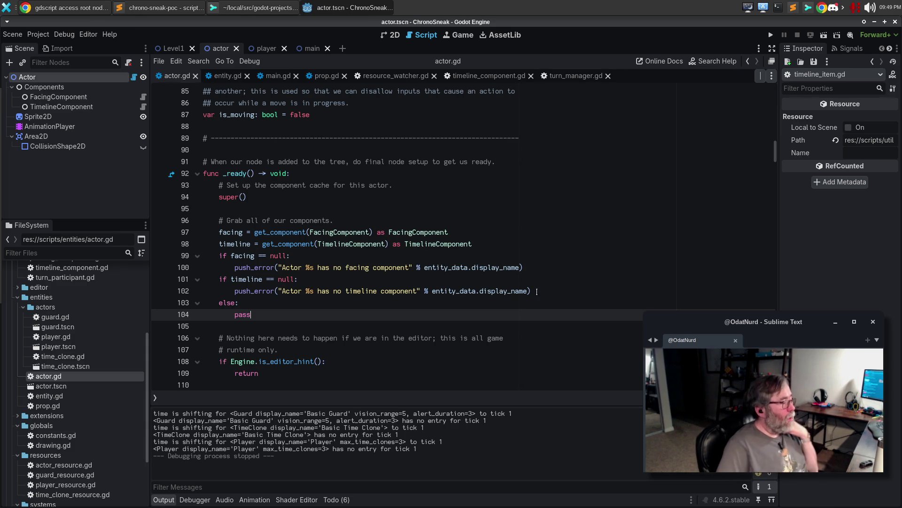
Select the turn record_action line in process_movement_input and bring up Go to Line.
{"action": "scroll", "coordinate": [465, 263], "scroll_direction": "down", "scroll_amount": 9}
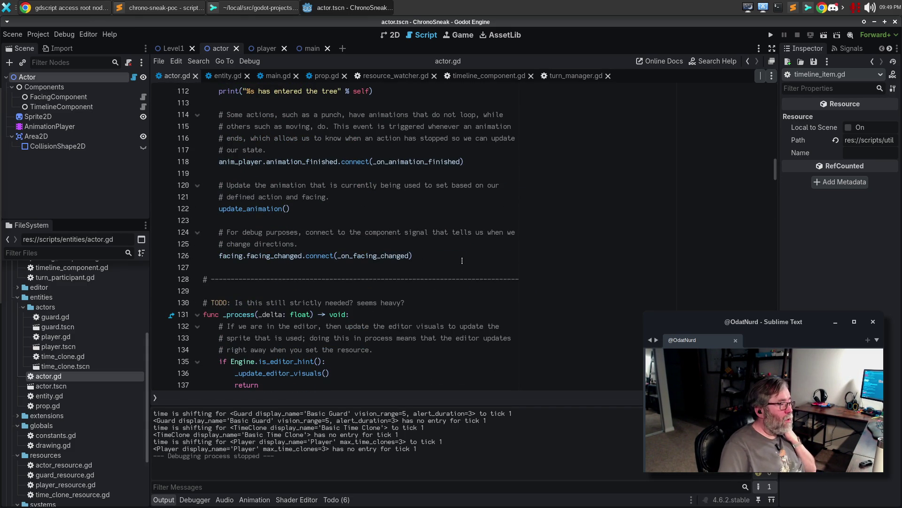
{"action": "scroll", "coordinate": [459, 261], "scroll_direction": "down", "scroll_amount": 5}
{"action": "scroll", "coordinate": [459, 260], "scroll_direction": "down", "scroll_amount": 20}
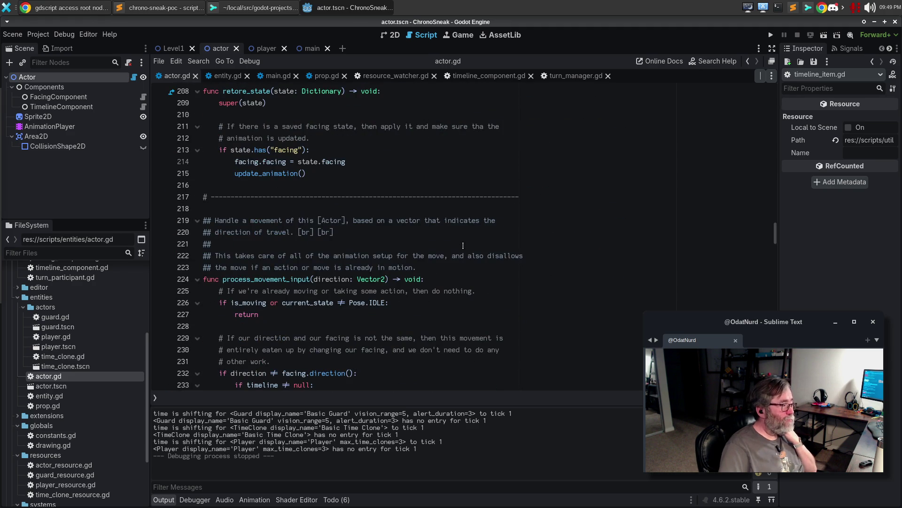
{"action": "scroll", "coordinate": [463, 245], "scroll_direction": "down", "scroll_amount": 2}
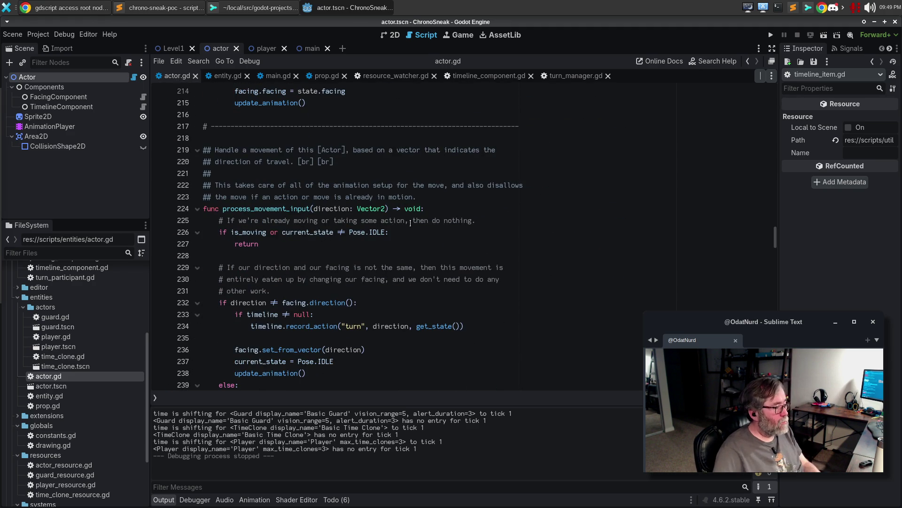
{"action": "left_click", "coordinate": [475, 328]}
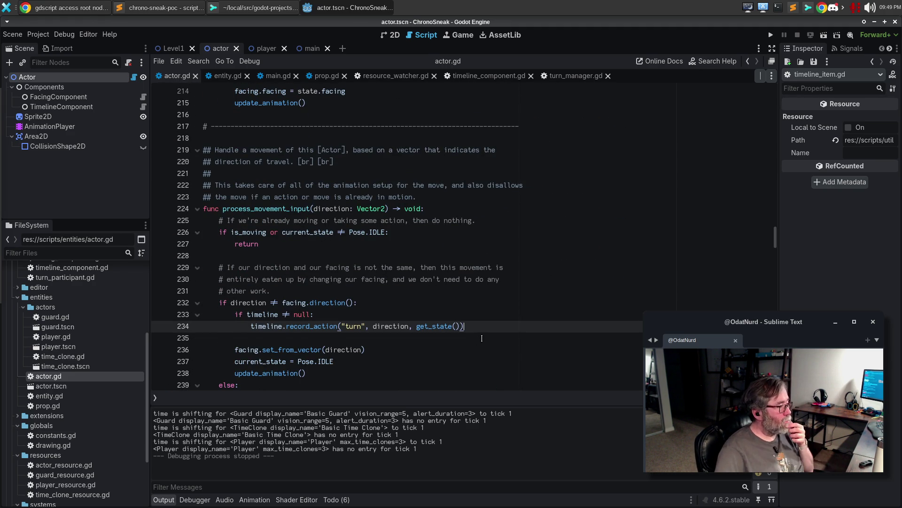
{"action": "scroll", "coordinate": [482, 338], "scroll_direction": "up", "scroll_amount": 3}
{"action": "key", "text": "ctrl+l"}
At line 104, paste the call and change it to record_action("spawn", null, get_state()).
{"action": "type", "text": "10"}
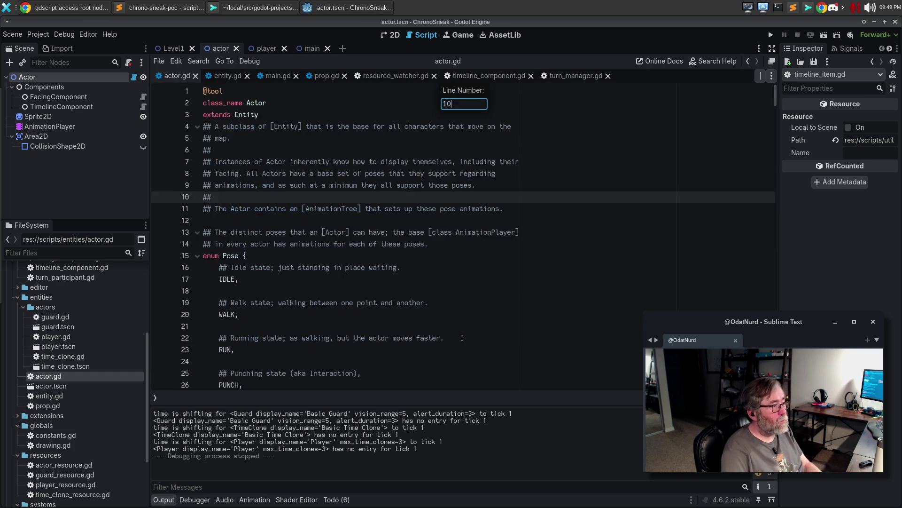
{"action": "type", "text": "4"}
{"action": "key", "text": "Return"}
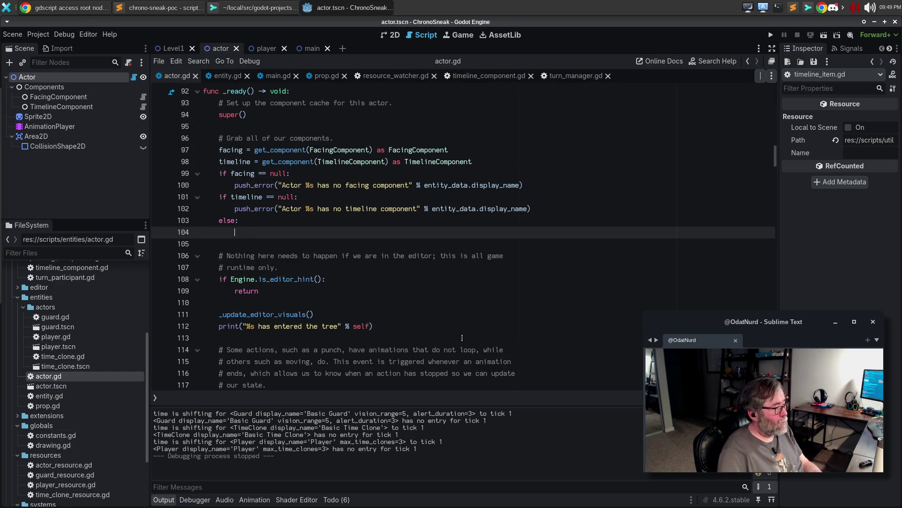
{"action": "type", "text": "timeline.record_action(\"turn\", direction, get_state())"}
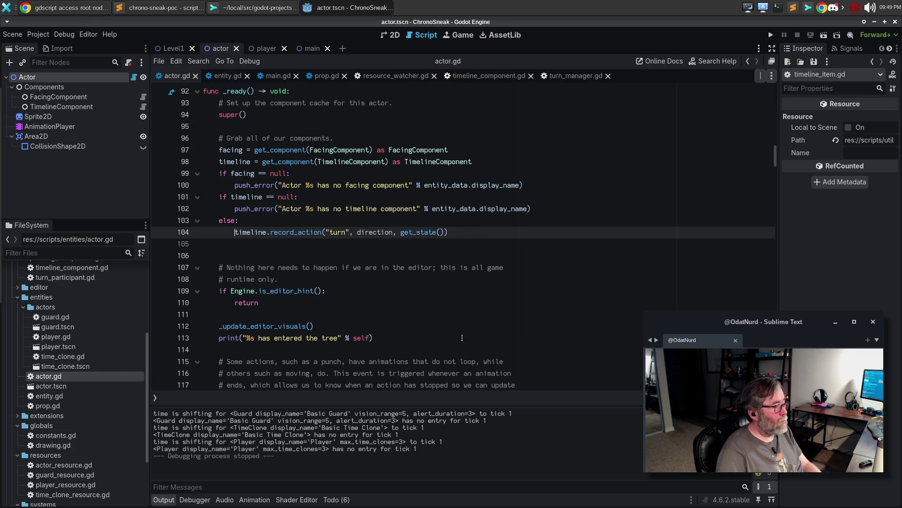
{"action": "key", "text": "End"}
{"action": "key", "text": "ctrl+Left"}
{"action": "key", "text": "ctrl+Left"}
{"action": "key", "text": "Right"}
{"action": "key", "text": "Right"}
{"action": "key", "text": "ctrl+shift+Right"}
{"action": "type", "text": "spawn"}
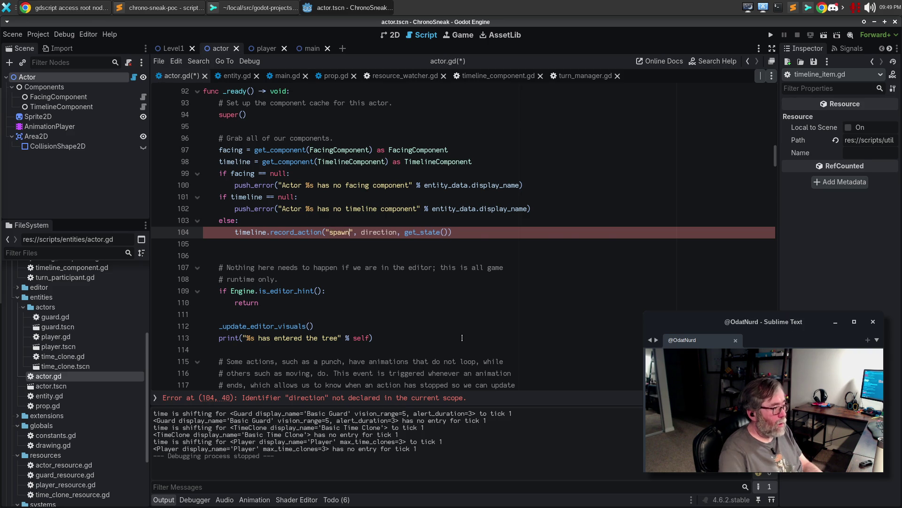
{"action": "key", "text": "Right"}
{"action": "key", "text": "Right"}
{"action": "key", "text": "Right"}
{"action": "key", "text": "ctrl+shift+Right"}
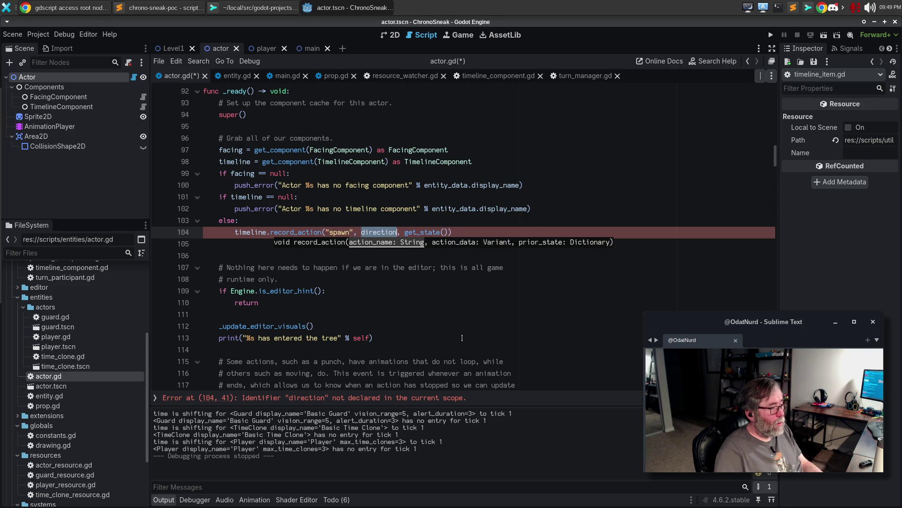
{"action": "type", "text": "n"}
{"action": "type", "text": "ull"}
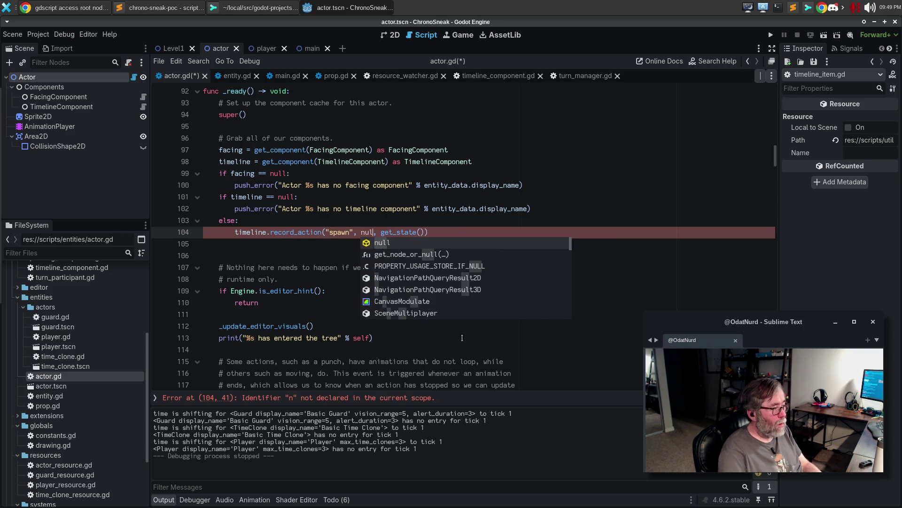
Save actor.gd, remove the extra blank line after the else branch, and run the game.
{"action": "key", "text": "Down"}
{"action": "key", "text": "Down"}
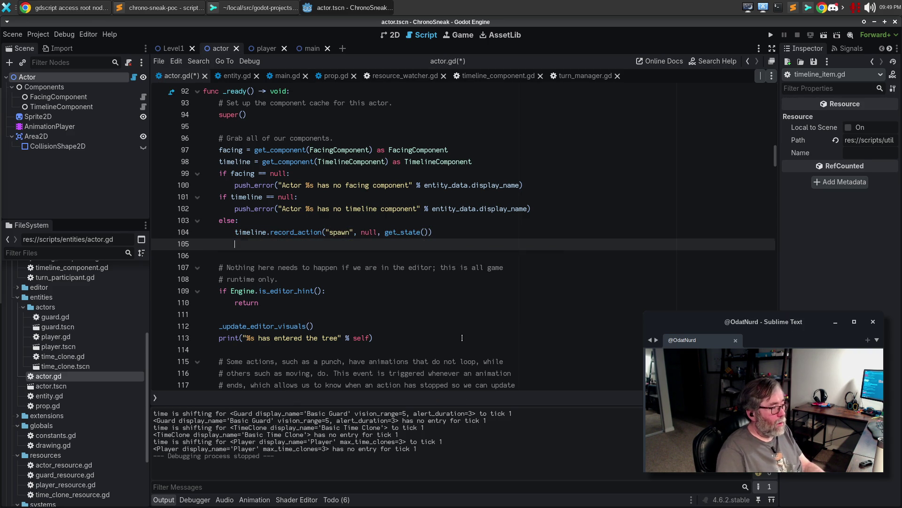
{"action": "key", "text": "ctrl+s"}
{"action": "key", "text": "BackSpace"}
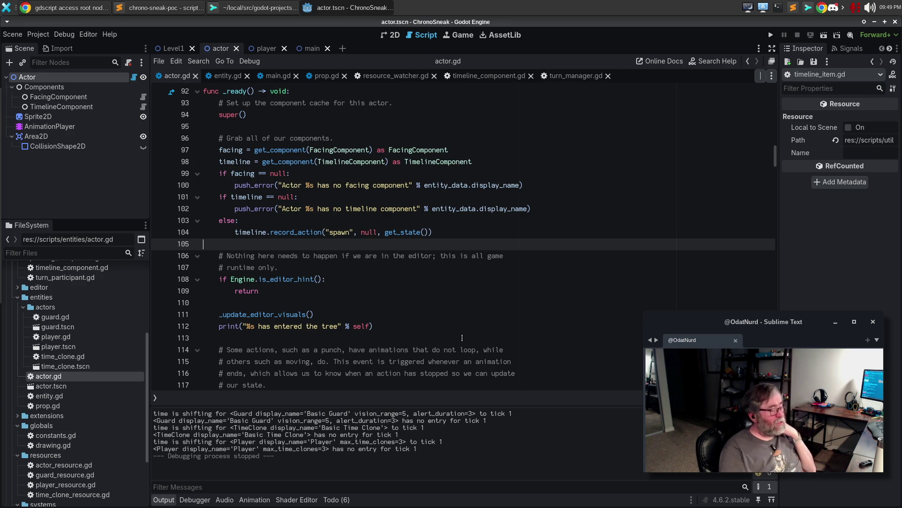
{"action": "key", "text": "F5"}
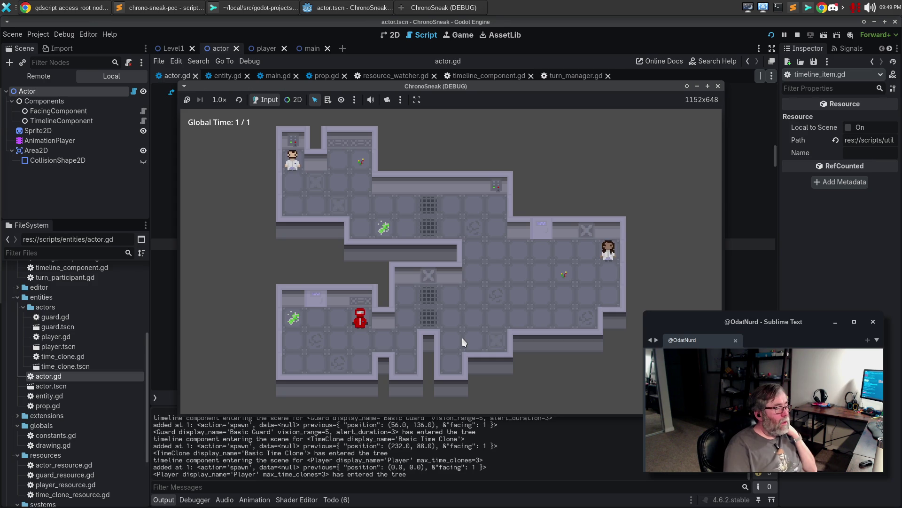
Walk the player down and right, then rewind and fast-forward time with Z and X.
{"action": "key", "text": "Down"}
{"action": "key", "text": "Down"}
{"action": "key", "text": "Right"}
{"action": "key", "text": "Right"}
{"action": "key", "text": "Right"}
{"action": "key", "text": "Right"}
{"action": "key", "text": "Right"}
{"action": "key", "text": "Right"}
{"action": "key", "text": "Right"}
{"action": "key", "text": "Right"}
{"action": "key", "text": "Down"}
{"action": "key", "text": "Down"}
{"action": "key", "text": "Down"}
{"action": "key", "text": "Down"}
{"action": "key", "text": "z"}
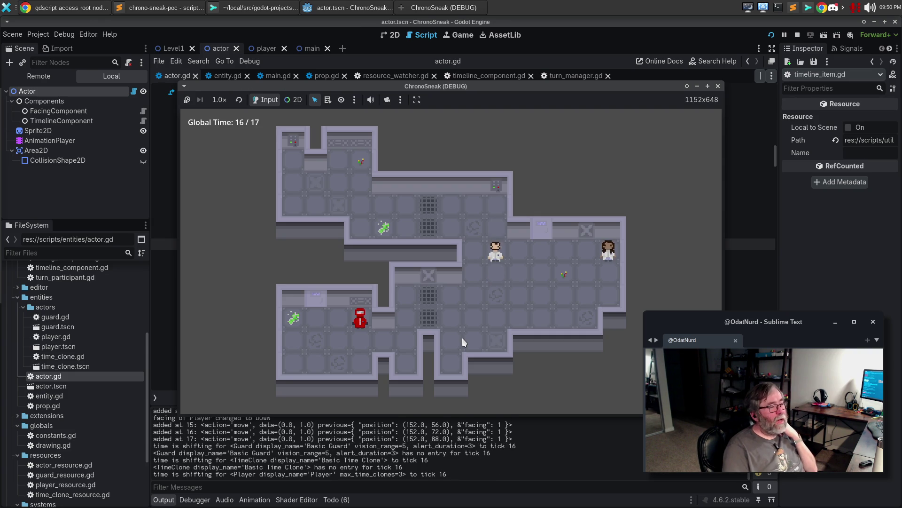
{"action": "key", "text": "z"}
{"action": "key", "text": "z"}
{"action": "key", "text": "z"}
{"action": "key", "text": "z"}
{"action": "key", "text": "z"}
{"action": "key", "text": "z"}
{"action": "key", "text": "z"}
{"action": "key", "text": "z"}
{"action": "key", "text": "z"}
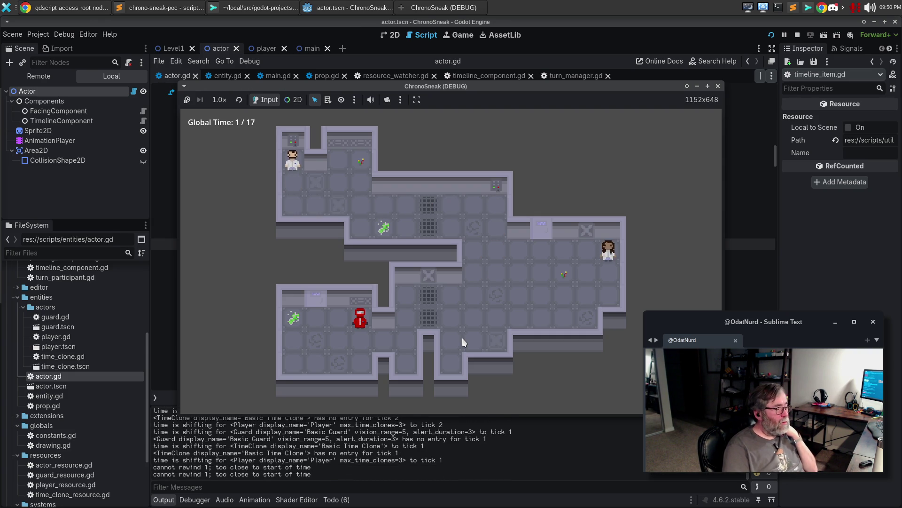
{"action": "key", "text": "x"}
{"action": "key", "text": "x"}
{"action": "key", "text": "x"}
{"action": "key", "text": "x"}
{"action": "key", "text": "x"}
{"action": "key", "text": "x"}
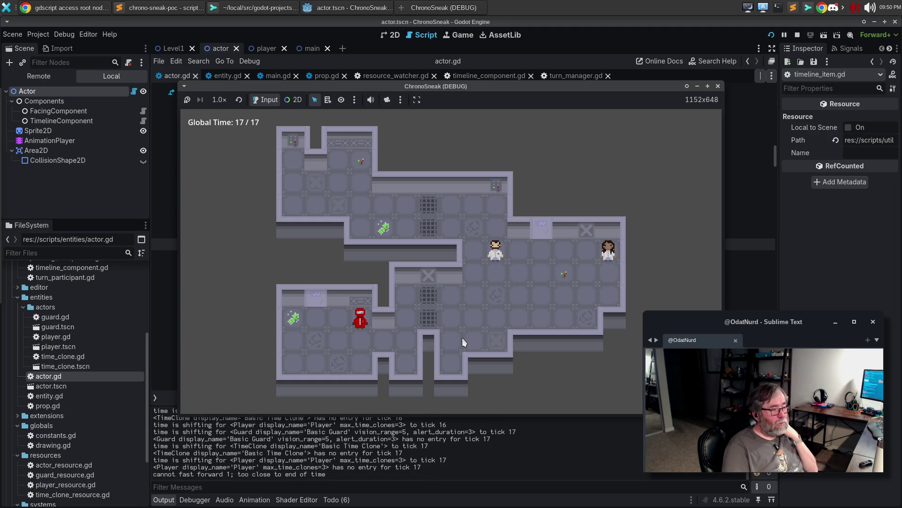
{"action": "key", "text": "z"}
{"action": "key", "text": "z"}
{"action": "key", "text": "z"}
{"action": "key", "text": "z"}
{"action": "key", "text": "z"}
{"action": "key", "text": "z"}
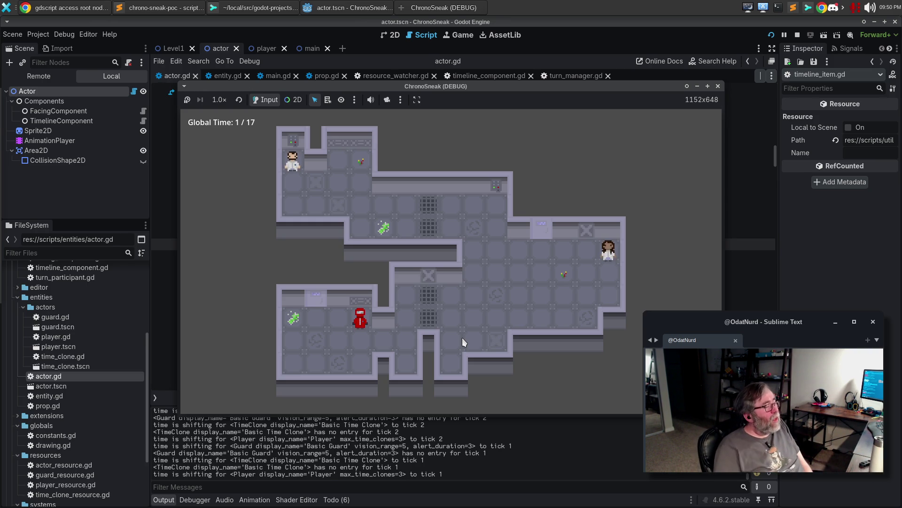
Branch by turning right, try rewinding past the start, step down, and rewind to tick 1.
{"action": "key", "text": "Right"}
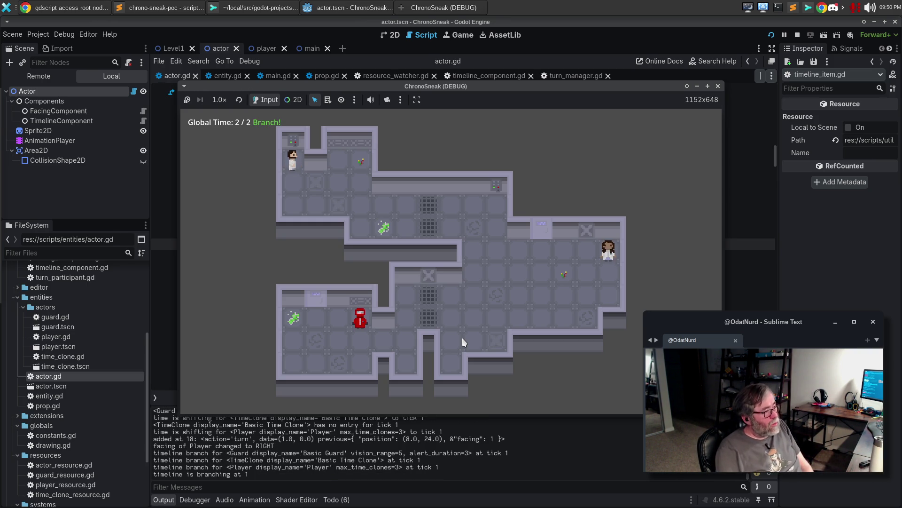
{"action": "key", "text": "z"}
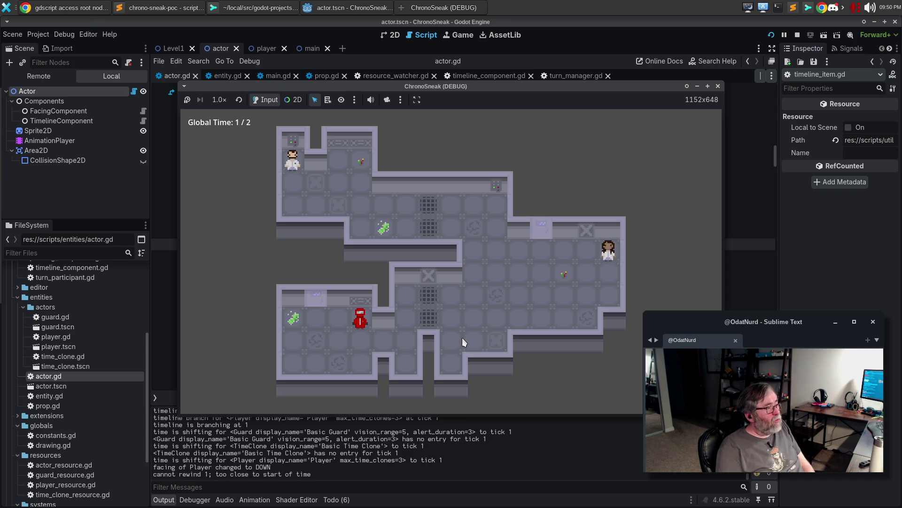
{"action": "key", "text": "z"}
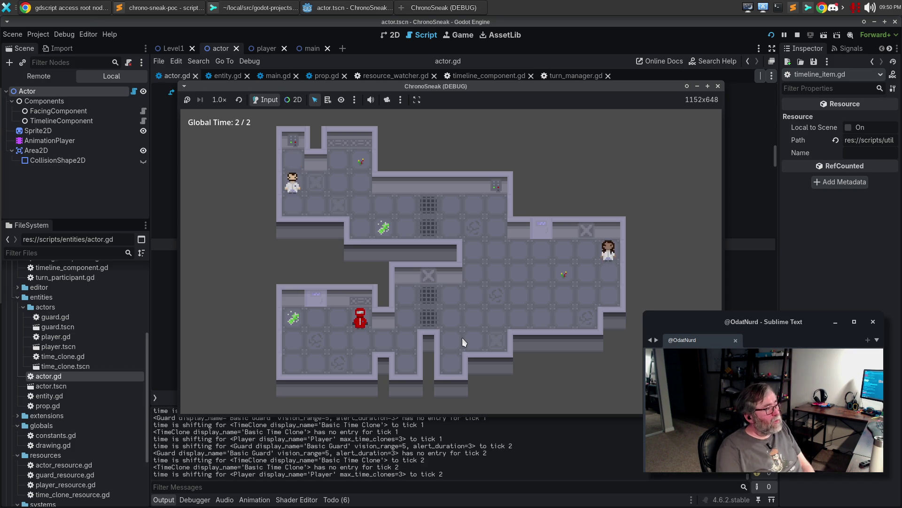
{"action": "key", "text": "Down"}
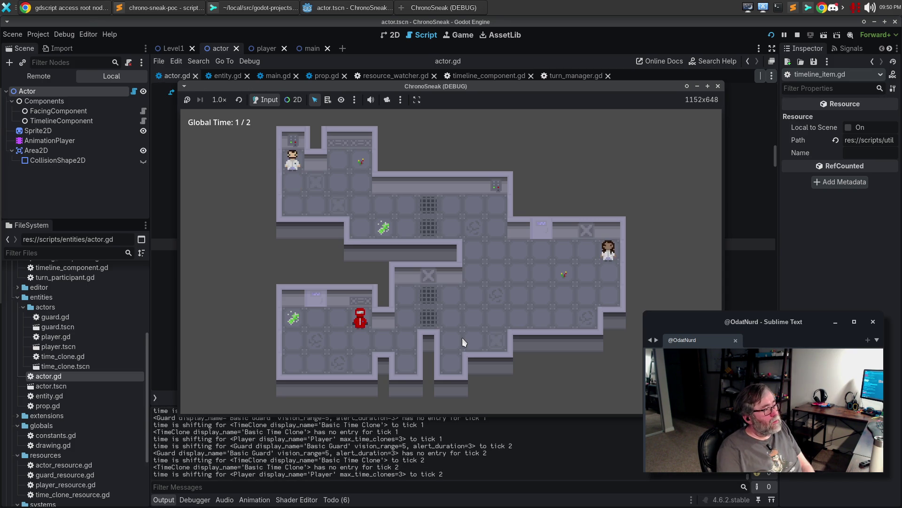
{"action": "key", "text": "z"}
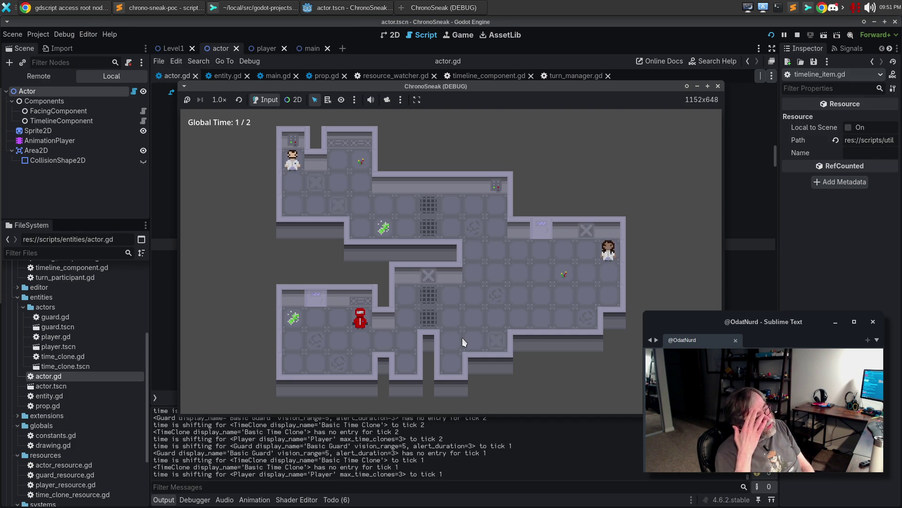
Turn the player back and forth, rewind to the start of time, then close the game.
{"action": "key", "text": "Right"}
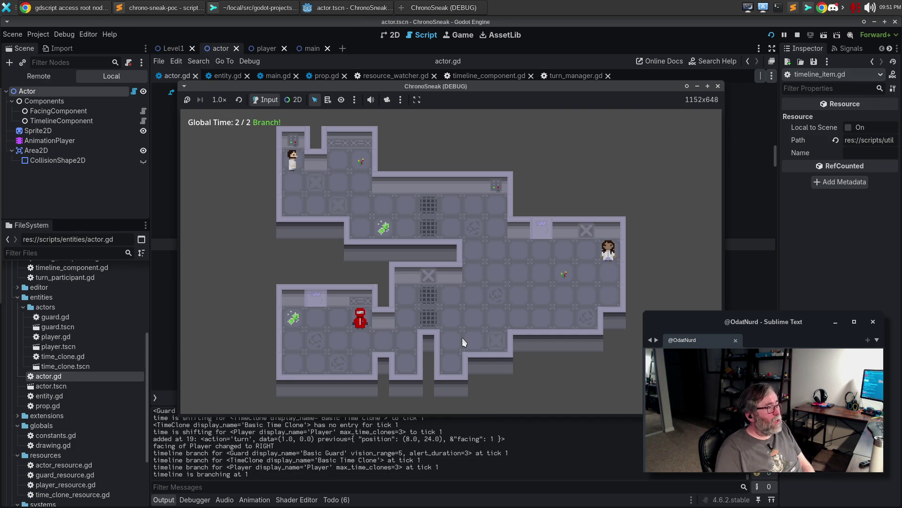
{"action": "key", "text": "Left"}
{"action": "key", "text": "Right"}
{"action": "key", "text": "Left"}
{"action": "key", "text": "Right"}
{"action": "key", "text": "Left"}
{"action": "key", "text": "Right"}
{"action": "key", "text": "Left"}
{"action": "key", "text": "Right"}
{"action": "key", "text": "Left"}
{"action": "key", "text": "Right"}
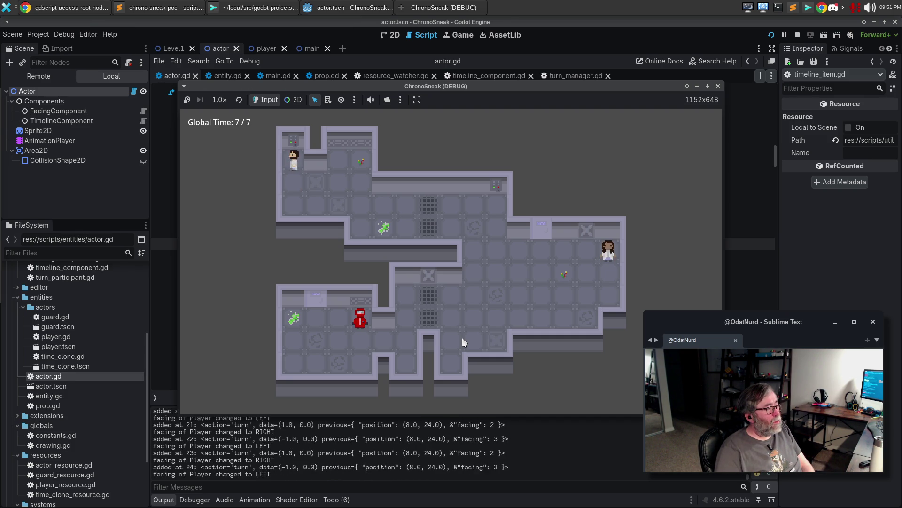
{"action": "key", "text": "Left"}
{"action": "key", "text": "z"}
{"action": "key", "text": "z"}
{"action": "key", "text": "z"}
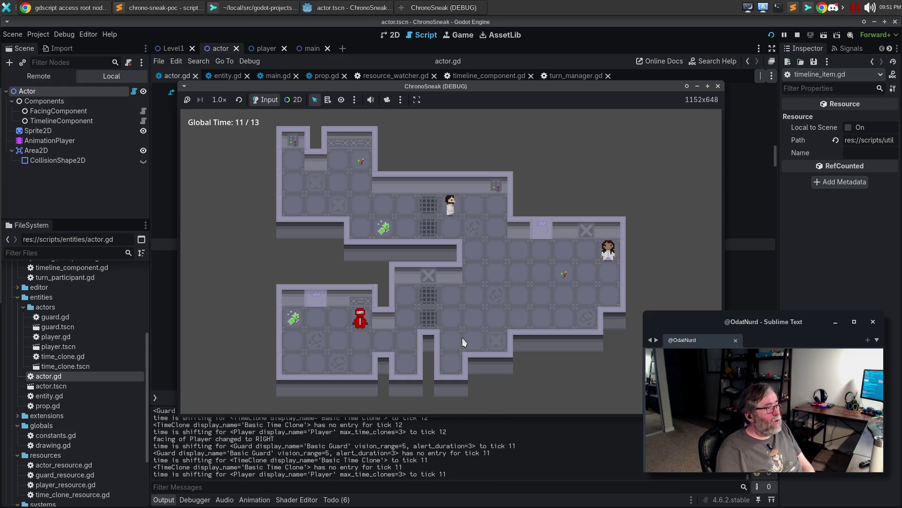
{"action": "key", "text": "z"}
{"action": "key", "text": "z"}
{"action": "key", "text": "z"}
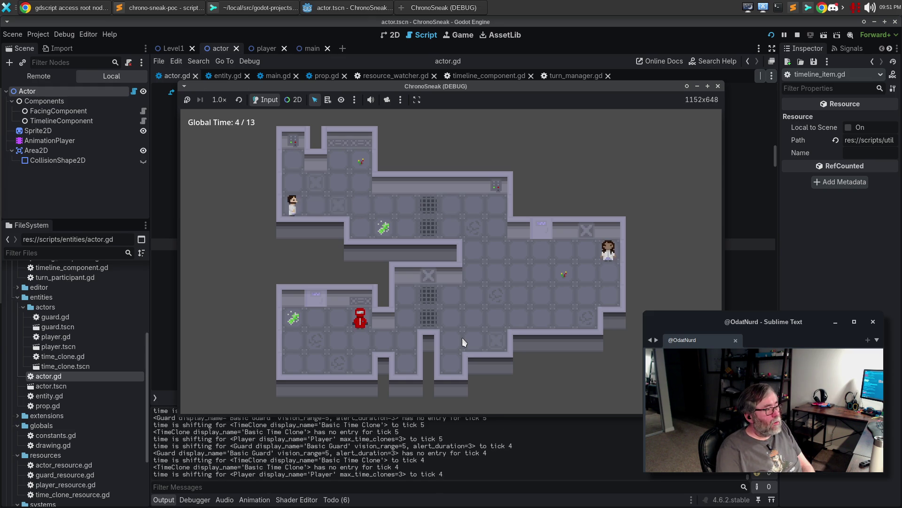
{"action": "key", "text": "z"}
{"action": "key", "text": "z"}
{"action": "key", "text": "z"}
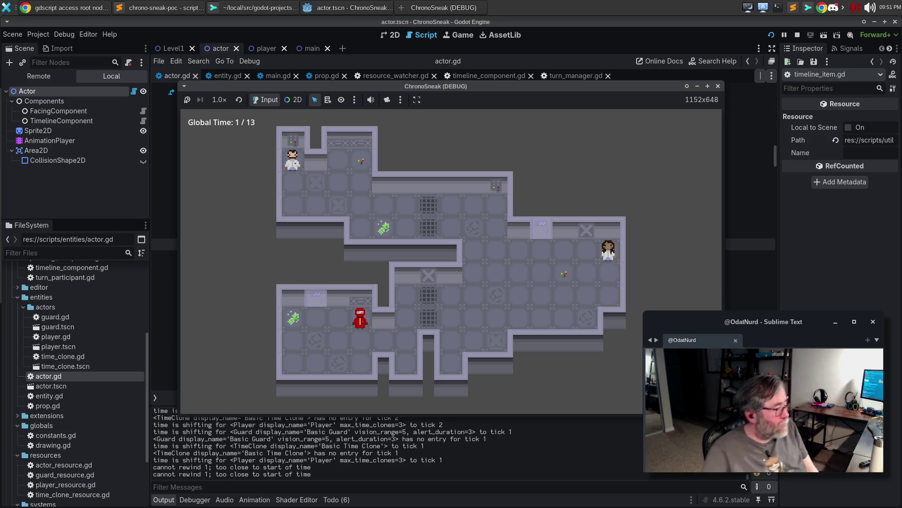
{"action": "left_click", "coordinate": [719, 86]}
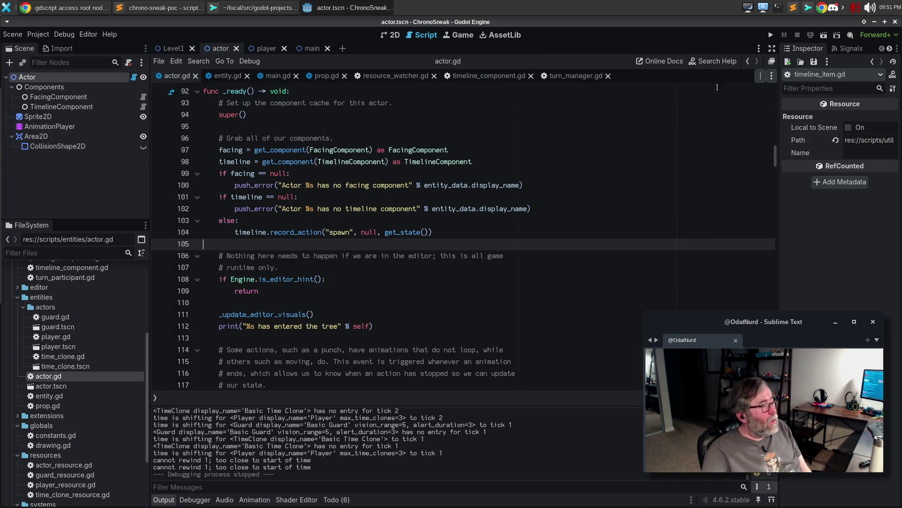
Close the resource_watcher.gd, prop.gd, main.gd and entity.gd script tabs.
{"action": "left_click", "coordinate": [541, 265]}
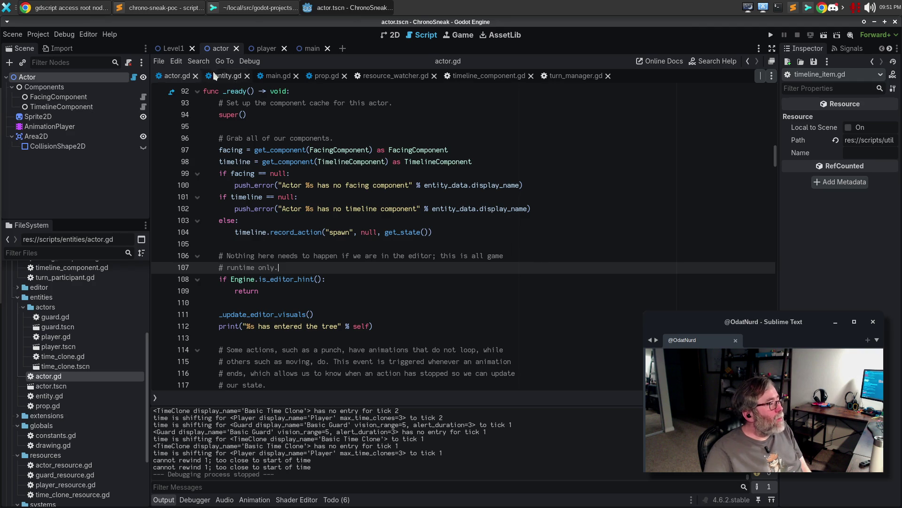
{"action": "left_click", "coordinate": [413, 77]}
{"action": "left_click", "coordinate": [434, 75]}
{"action": "left_click", "coordinate": [326, 76]}
{"action": "left_click", "coordinate": [345, 76]}
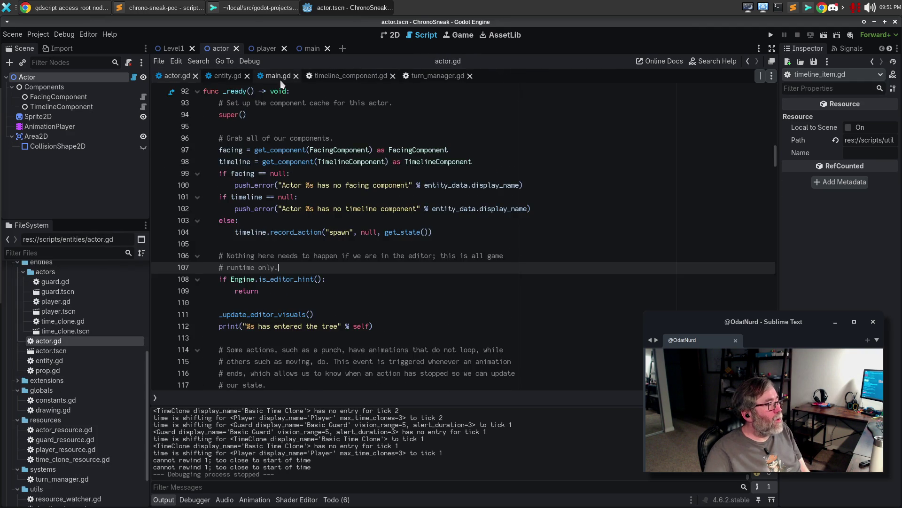
{"action": "left_click", "coordinate": [282, 77]}
{"action": "left_click_drag", "start_coordinate": [282, 77], "coordinate": [167, 86]}
{"action": "left_click", "coordinate": [194, 76]}
{"action": "left_click", "coordinate": [225, 79]}
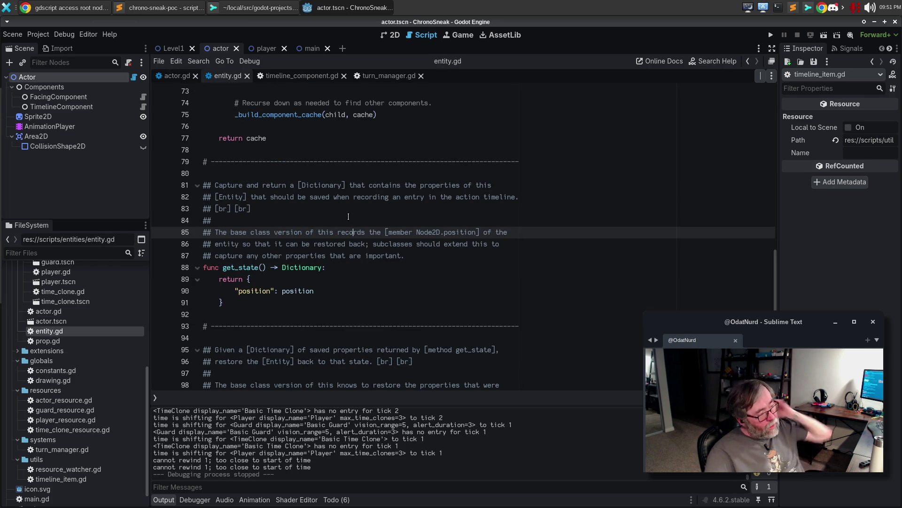
{"action": "scroll", "coordinate": [351, 217], "scroll_direction": "down", "scroll_amount": 5}
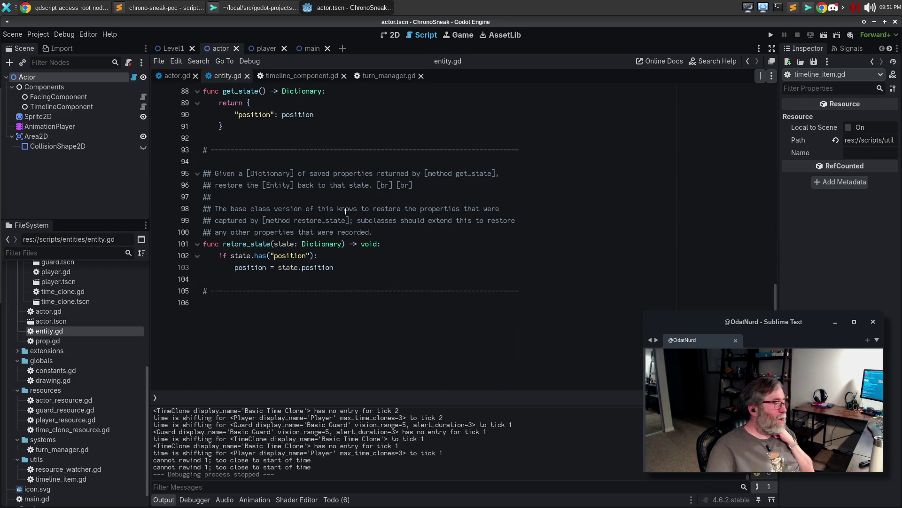
{"action": "scroll", "coordinate": [346, 211], "scroll_direction": "up", "scroll_amount": 3}
{"action": "left_click", "coordinate": [247, 76]}
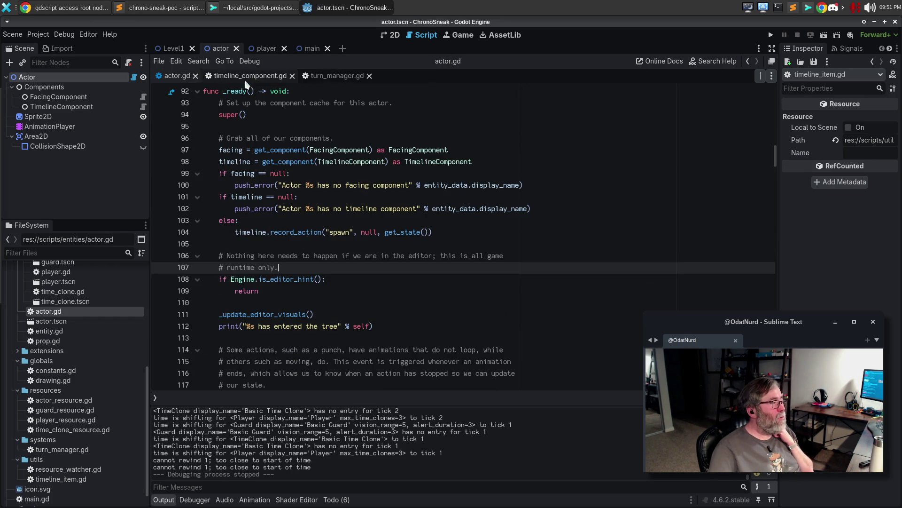
Show timeline_component.gd's time-shift handler at the _is_rewind parameter and rerun the game.
{"action": "left_click", "coordinate": [254, 79]}
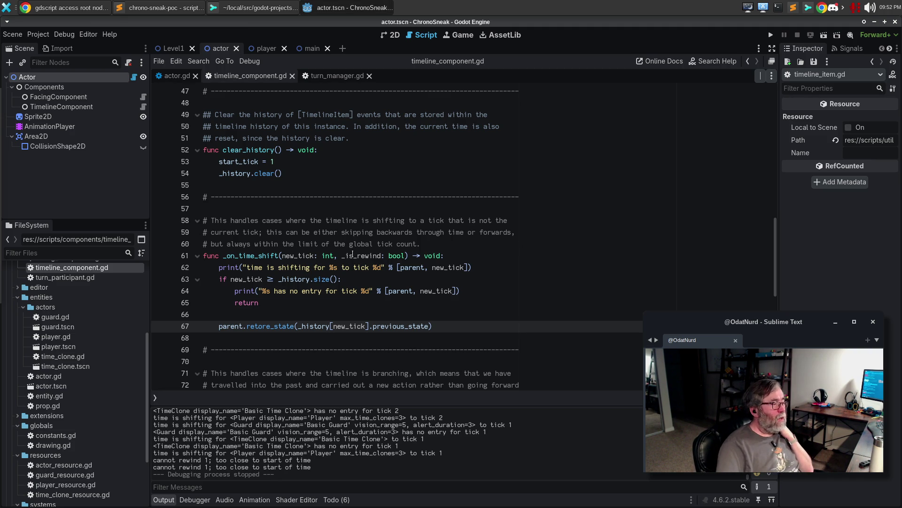
{"action": "left_click", "coordinate": [353, 255]}
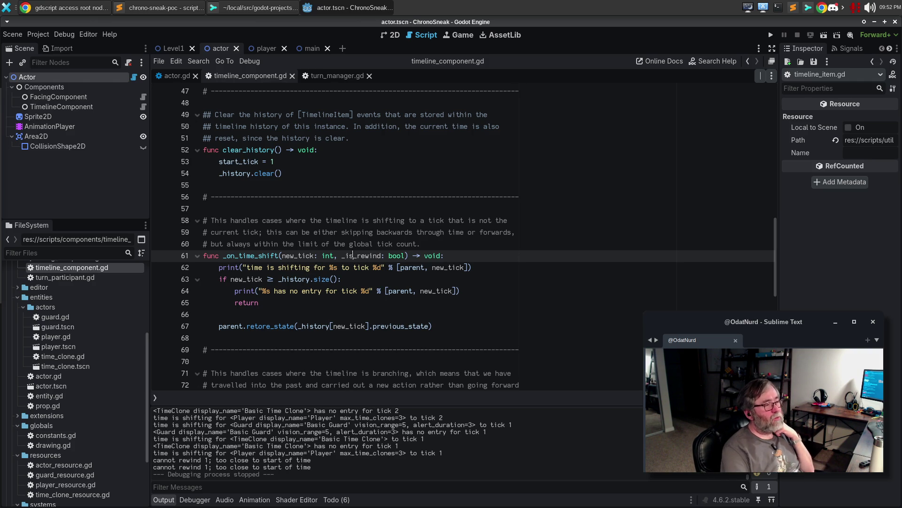
{"action": "key", "text": "F5"}
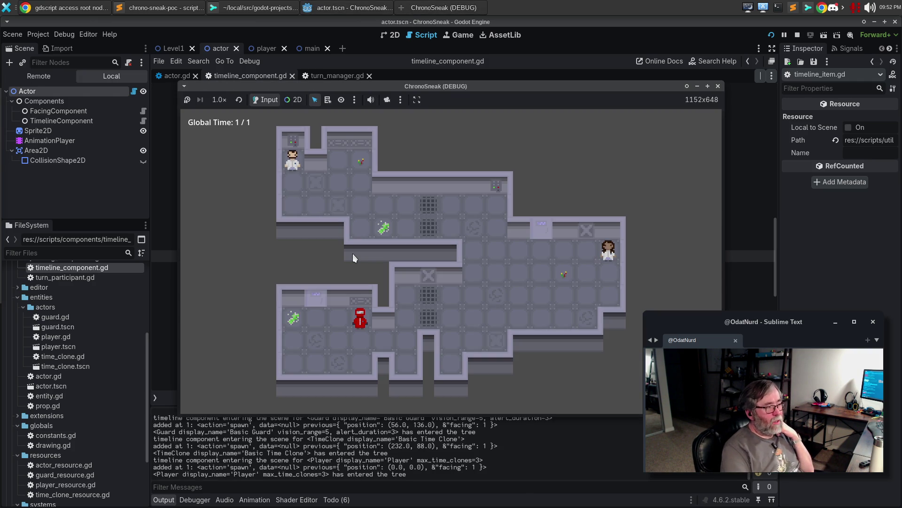
Move the player down and right, rewind to tick 1, then step forward and back through history.
{"action": "key", "text": "Down"}
{"action": "key", "text": "Down"}
{"action": "key", "text": "Right"}
{"action": "key", "text": "Right"}
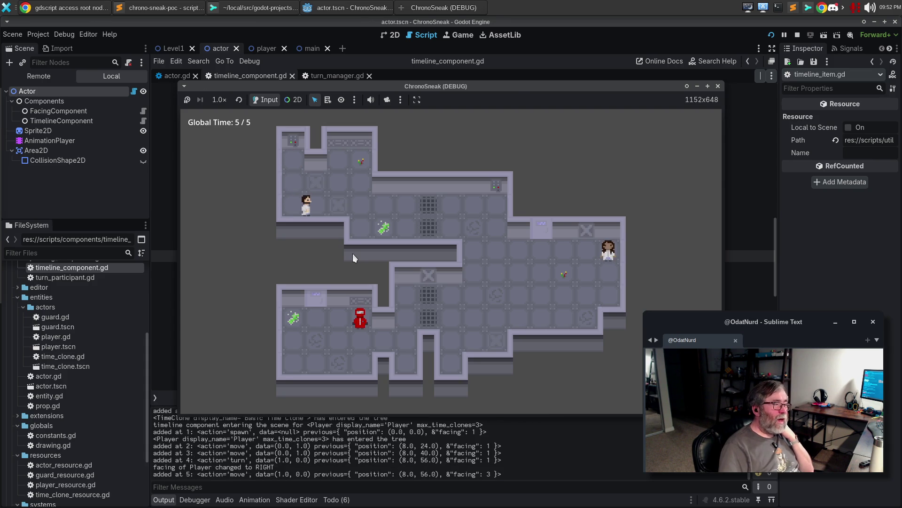
{"action": "key", "text": "Right"}
{"action": "key", "text": "Right"}
{"action": "key", "text": "Right"}
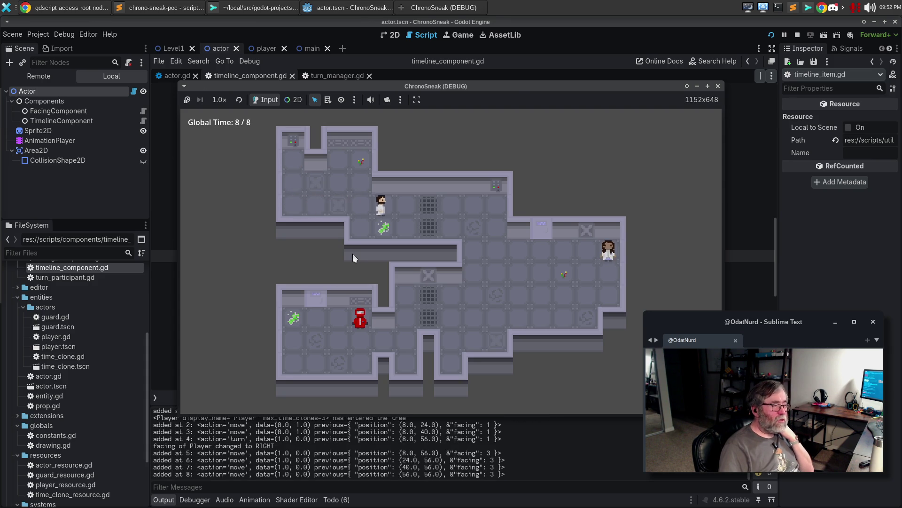
{"action": "key", "text": "Right"}
{"action": "key", "text": "Right"}
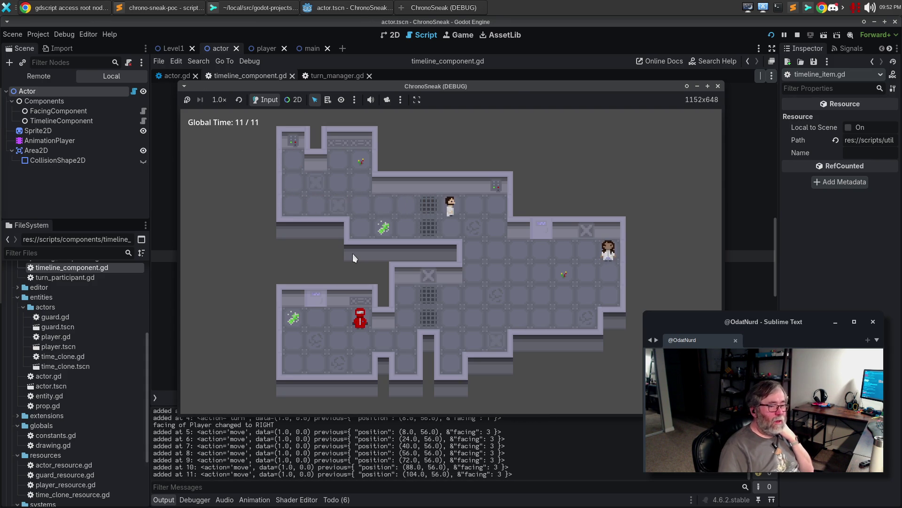
{"action": "key", "text": "z"}
{"action": "key", "text": "z"}
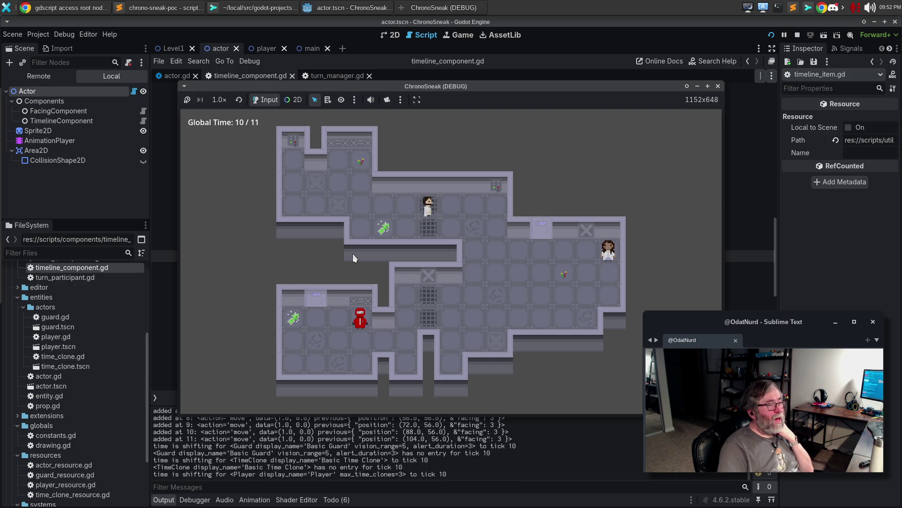
{"action": "key", "text": "z"}
{"action": "key", "text": "z"}
{"action": "key", "text": "z"}
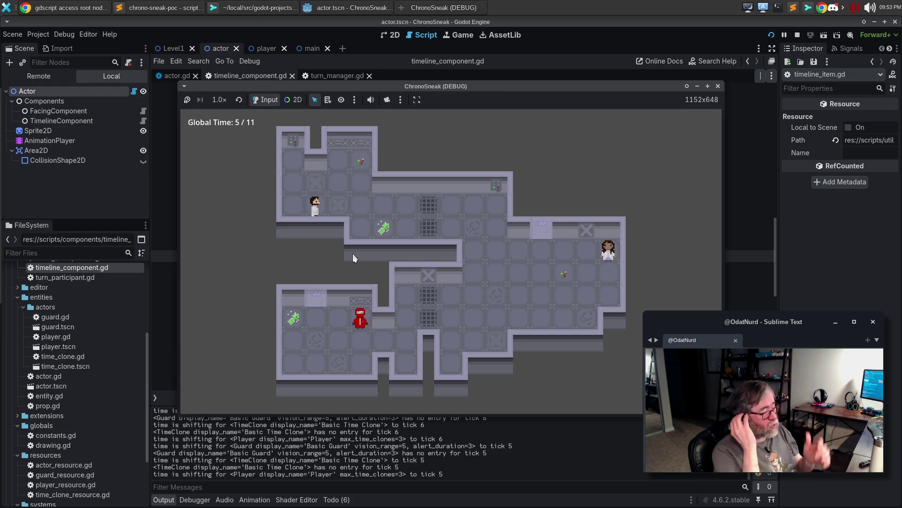
{"action": "key", "text": "z"}
{"action": "key", "text": "z"}
{"action": "key", "text": "z"}
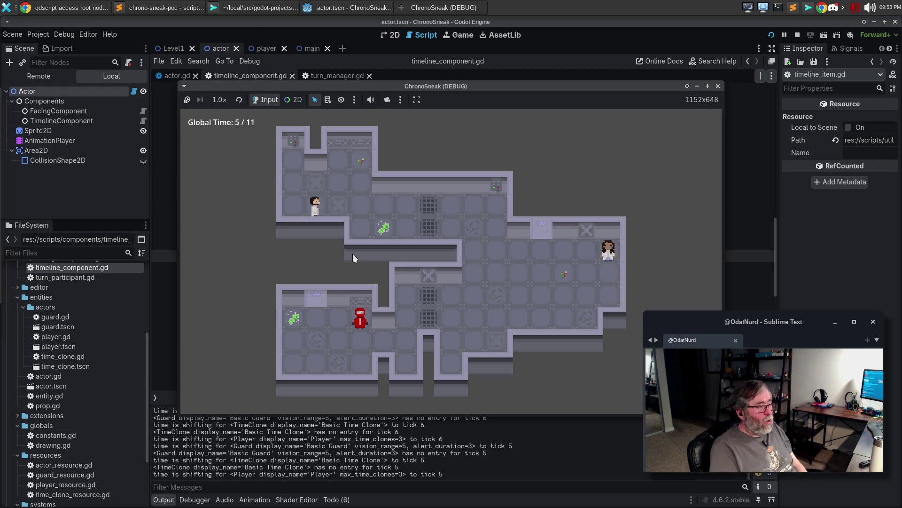
{"action": "key", "text": "x"}
{"action": "key", "text": "x"}
{"action": "key", "text": "x"}
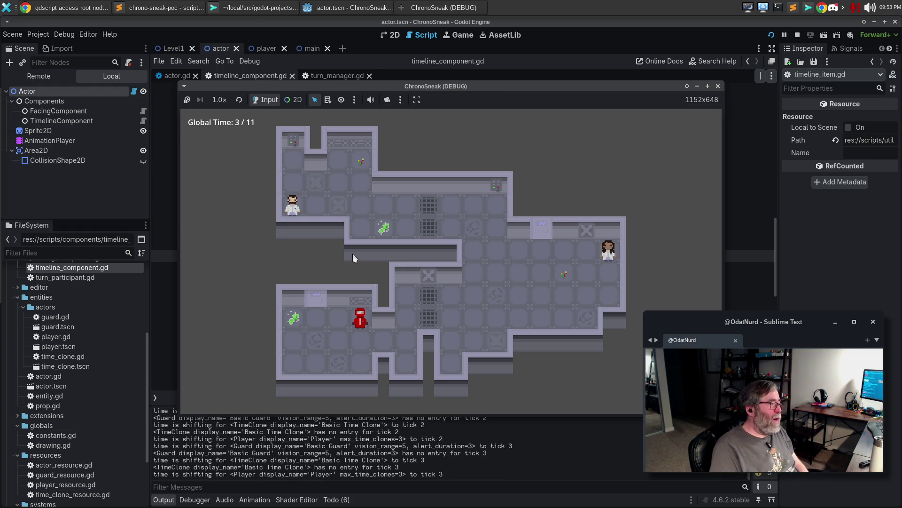
{"action": "key", "text": "z"}
{"action": "key", "text": "z"}
{"action": "key", "text": "z"}
{"action": "key", "text": "z"}
{"action": "key", "text": "z"}
{"action": "key", "text": "z"}
{"action": "key", "text": "x"}
{"action": "key", "text": "x"}
{"action": "key", "text": "x"}
{"action": "key", "text": "x"}
{"action": "key", "text": "x"}
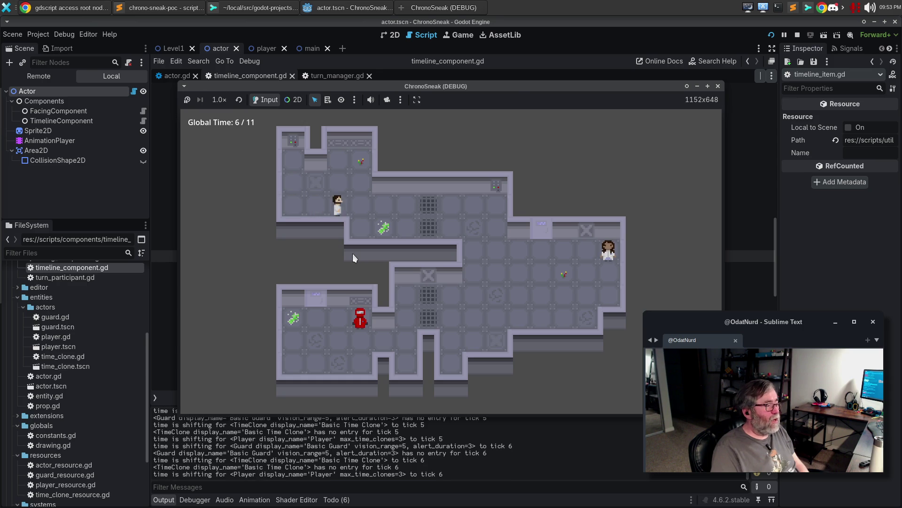
{"action": "key", "text": "z"}
{"action": "key", "text": "z"}
{"action": "key", "text": "z"}
{"action": "key", "text": "z"}
{"action": "key", "text": "z"}
{"action": "key", "text": "z"}
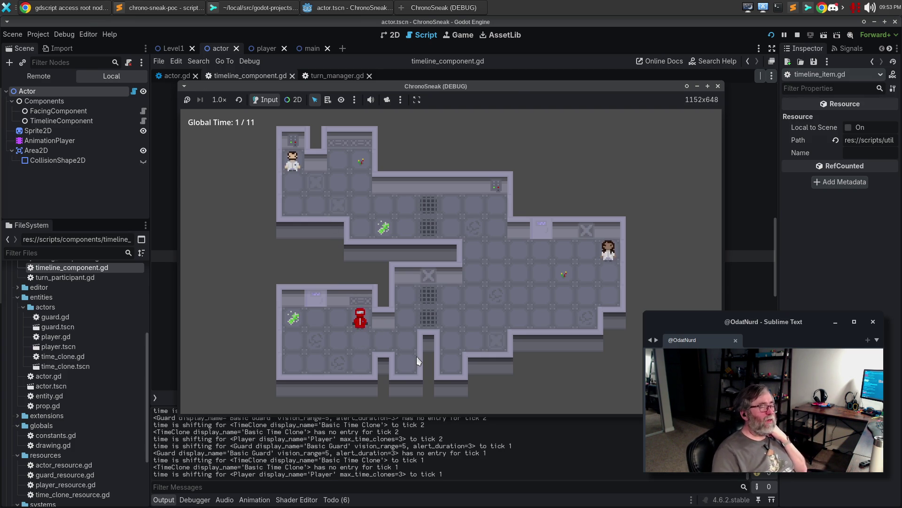
Stop the game, inspect the Level1 layout and guard route in 2D, then return to the script.
{"action": "left_click", "coordinate": [718, 88]}
{"action": "left_click", "coordinate": [165, 49]}
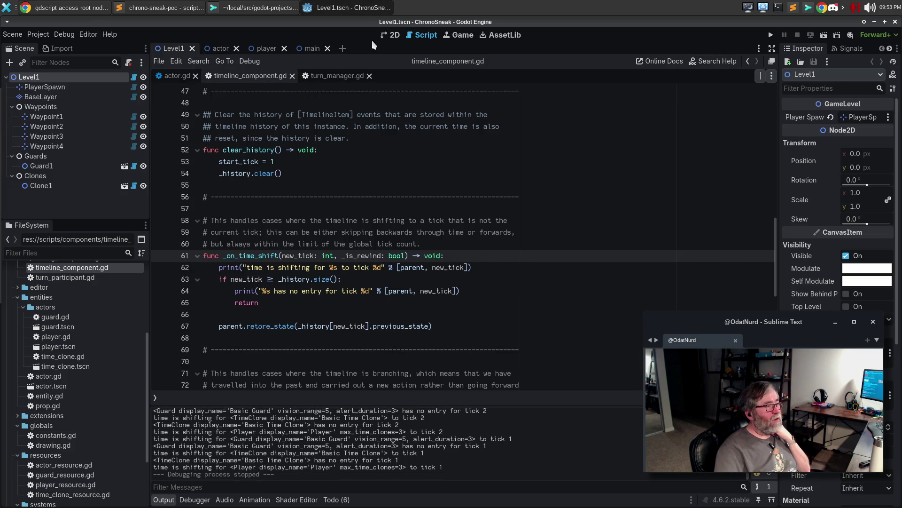
{"action": "left_click", "coordinate": [390, 36]}
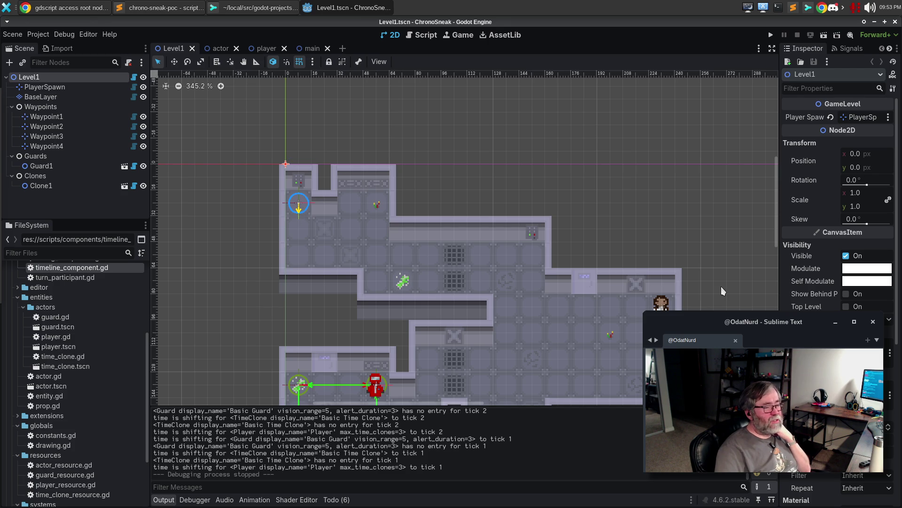
{"action": "left_click_drag", "start_coordinate": [774, 186], "coordinate": [779, 199]}
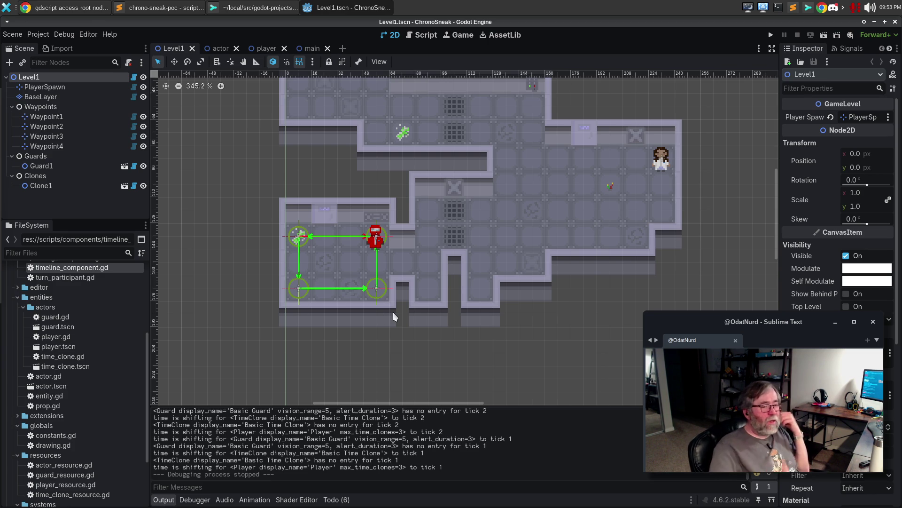
{"action": "left_click", "coordinate": [419, 37]}
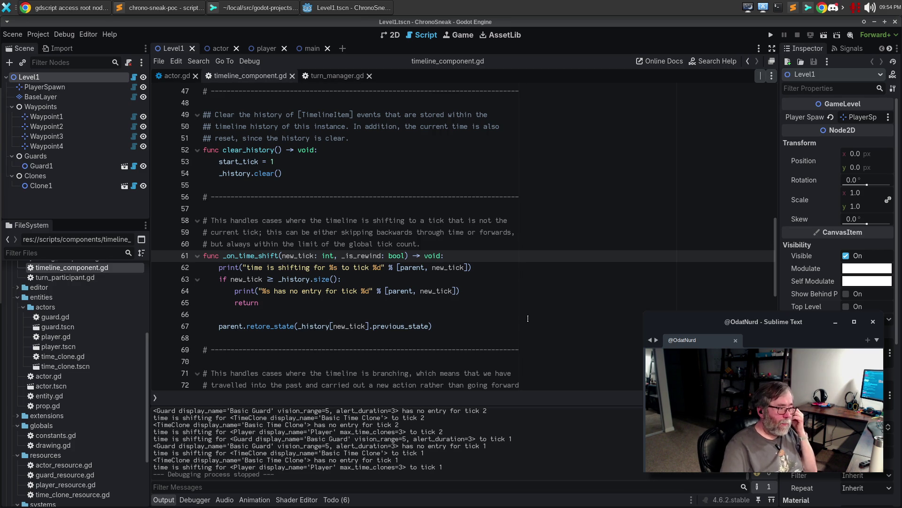
Replace the time-shift debug print with a three-line 'safety hatch' comment about unconnected actors, then save.
{"action": "left_click", "coordinate": [506, 268]}
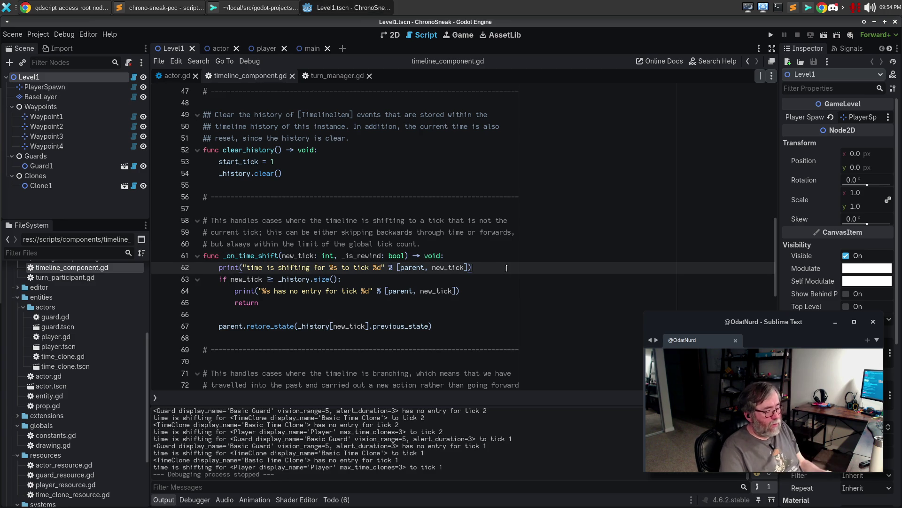
{"action": "key", "text": "ctrl+shift+k"}
{"action": "key", "text": "ctrl+shift+Return"}
{"action": "type", "text": "# This is a sadfe"}
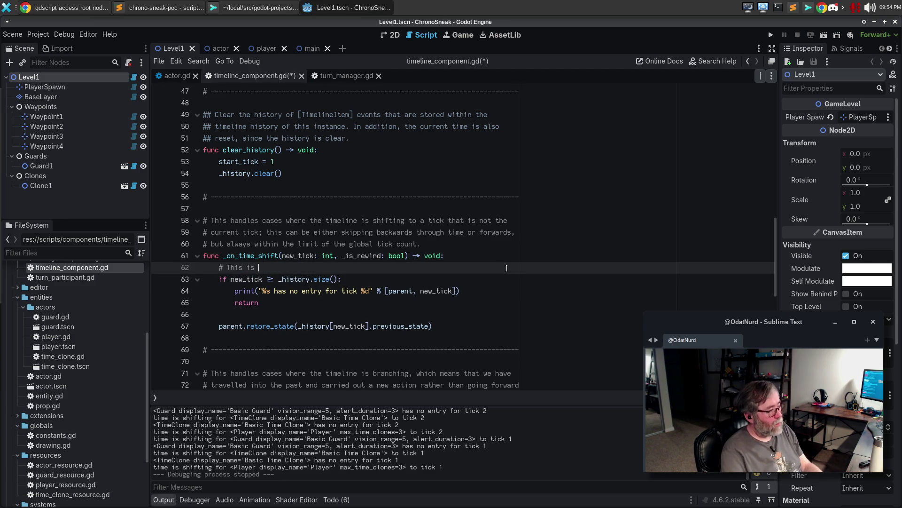
{"action": "key", "text": "BackSpace"}
{"action": "key", "text": "BackSpace"}
{"action": "key", "text": "BackSpace"}
{"action": "type", "text": "fety hatch "}
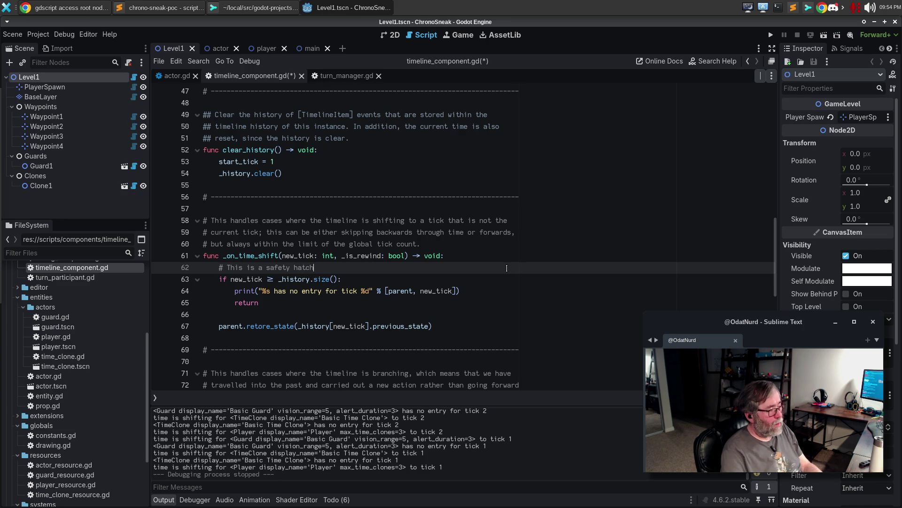
{"action": "type", "text": "for the time being; "}
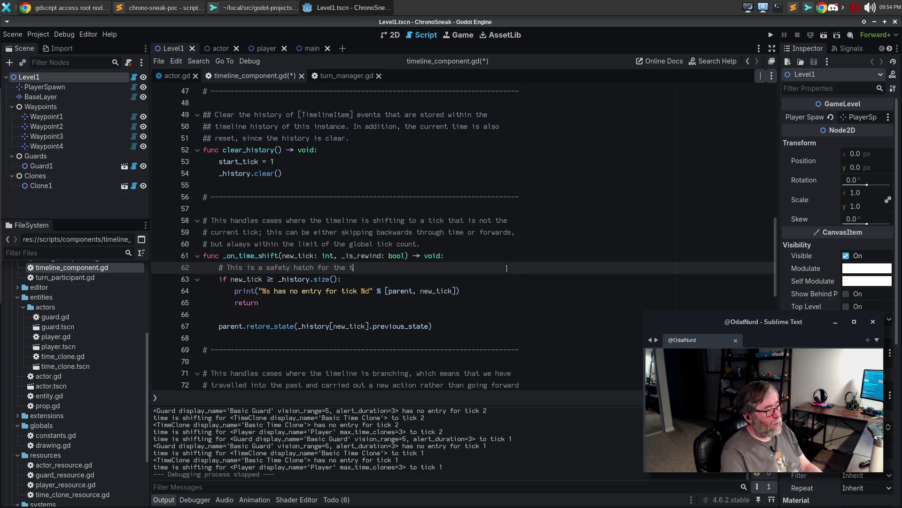
{"action": "type", "text": "there are actors o"}
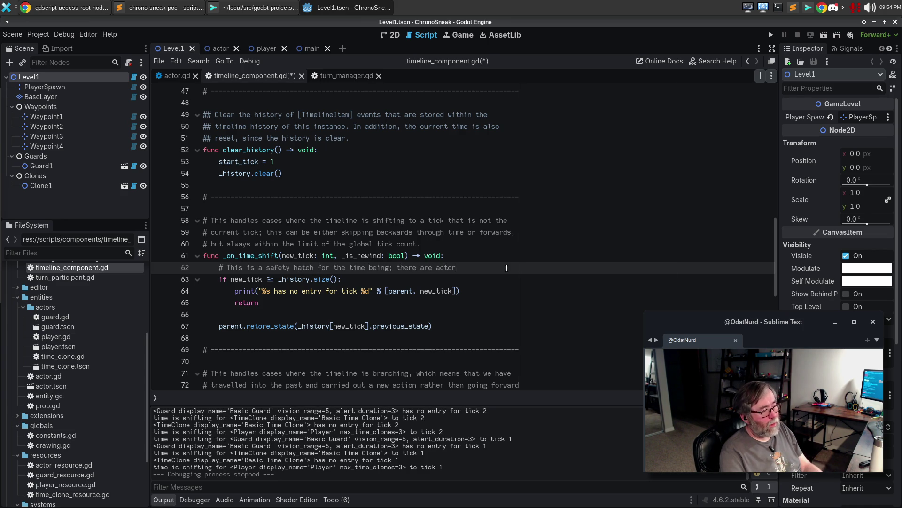
{"action": "type", "text": "n the board"}
{"action": "key", "text": "Return"}
{"action": "type", "text": "# that "}
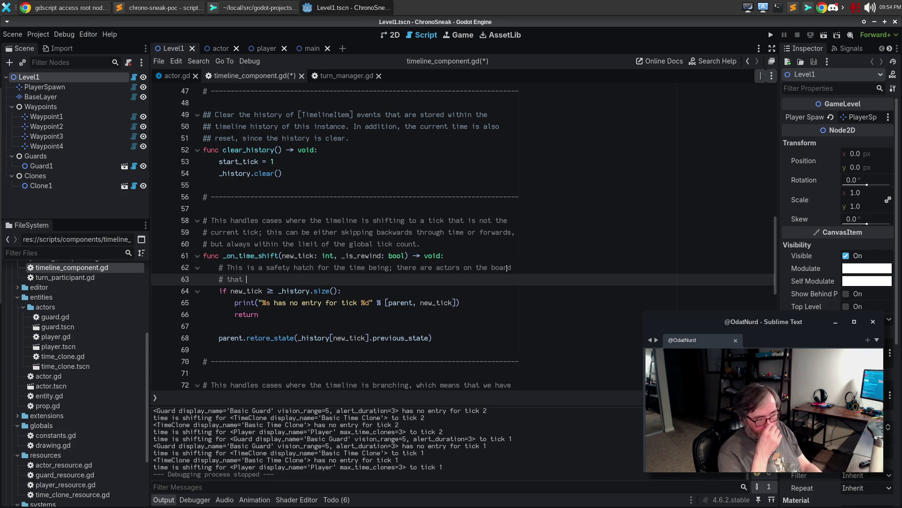
{"action": "type", "text": "don't ha"}
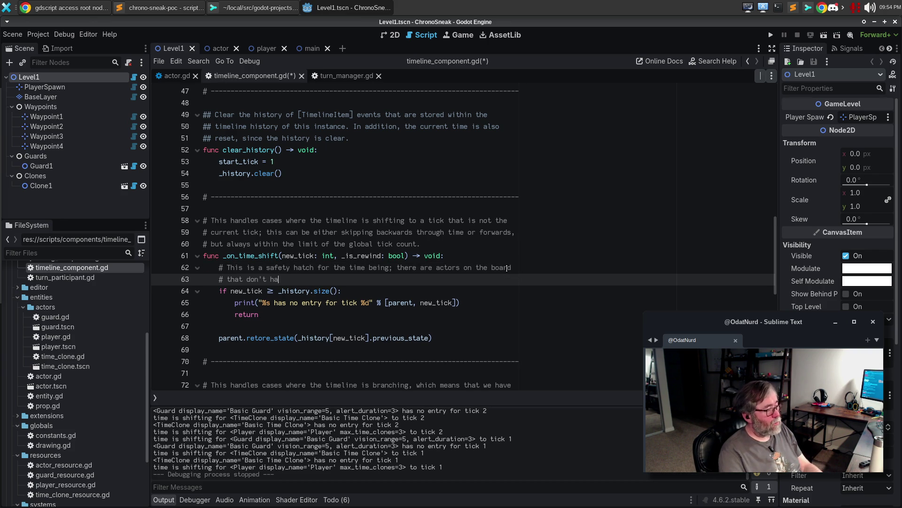
{"action": "type", "text": "ve any actions connected, so"}
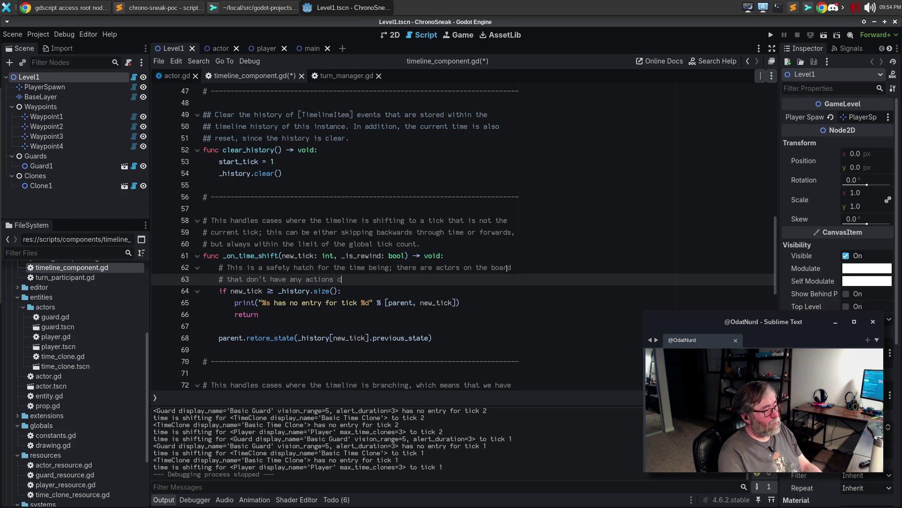
{"action": "type", "text": " everything here"}
{"action": "type", "text": " causes them to"}
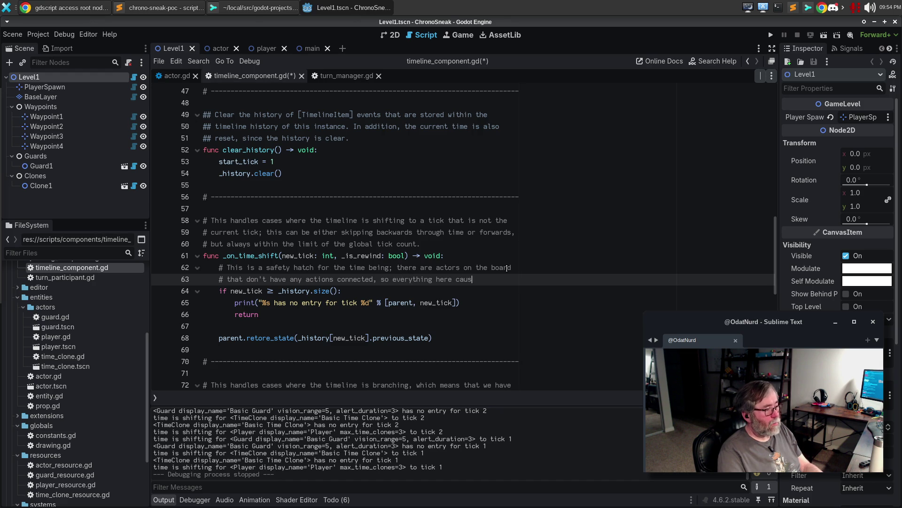
{"action": "key", "text": "Return"}
{"action": "type", "text": "# blow u"}
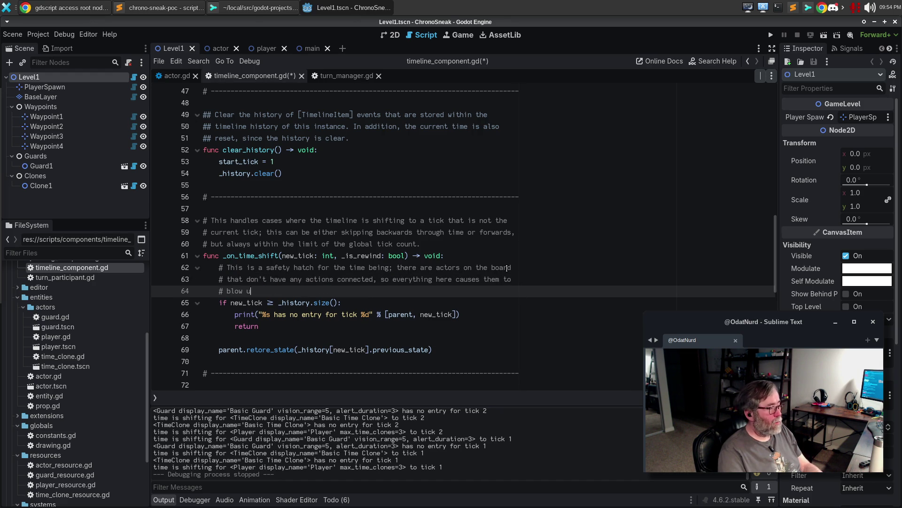
{"action": "type", "text": "p for the moment./"}
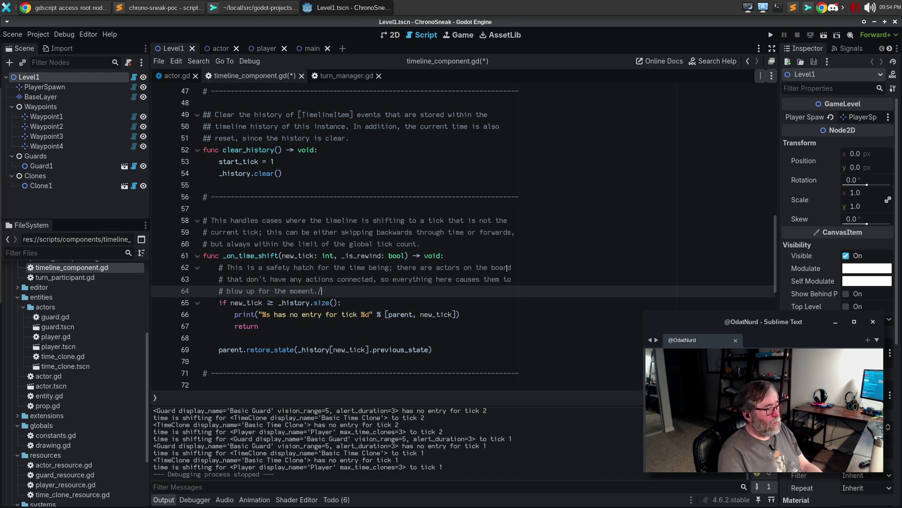
{"action": "key", "text": "ctrl+s"}
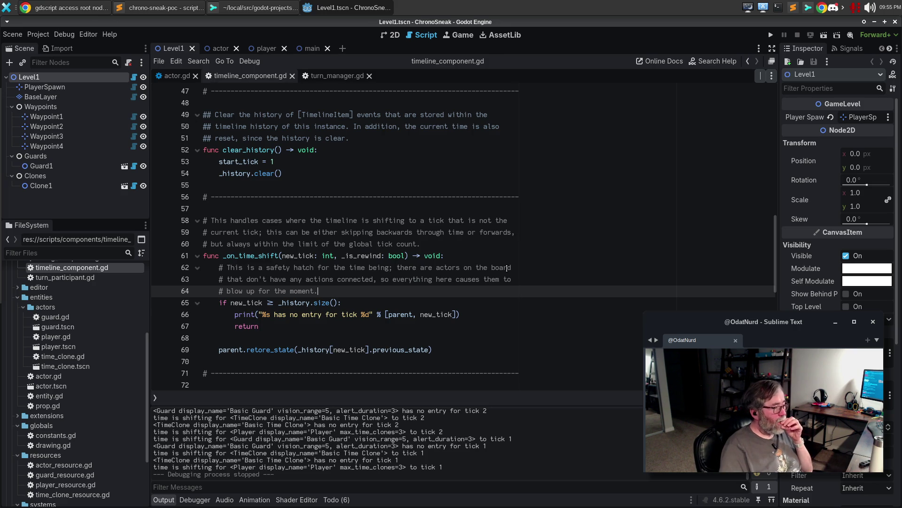
Add the comment 'Put the entity back into the state it was in at this point in time.'.
{"action": "key", "text": "Down"}
{"action": "key", "text": "Down"}
{"action": "key", "text": "Down"}
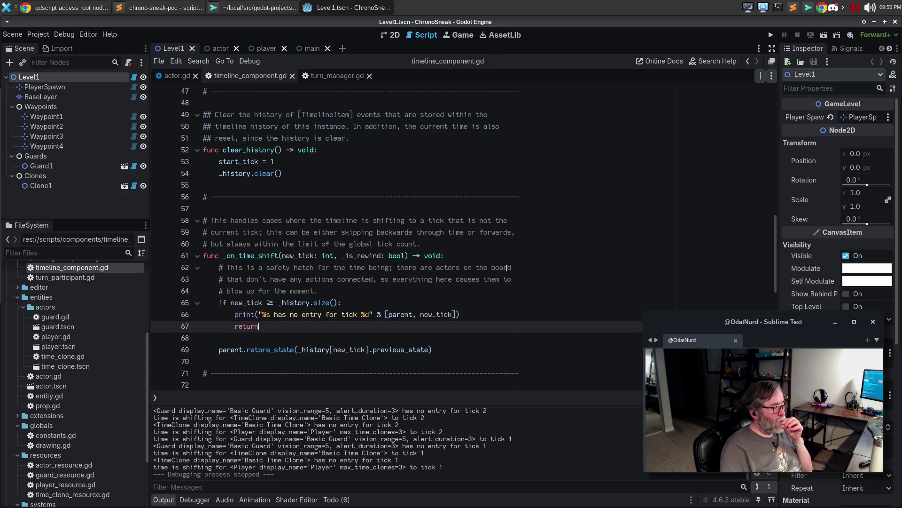
{"action": "key", "text": "Down"}
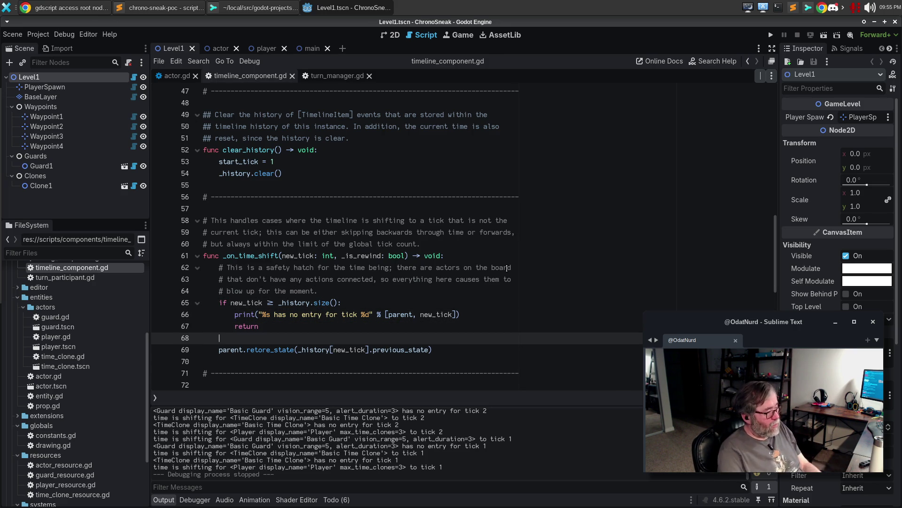
{"action": "key", "text": "Return"}
{"action": "type", "text": "# Put t"}
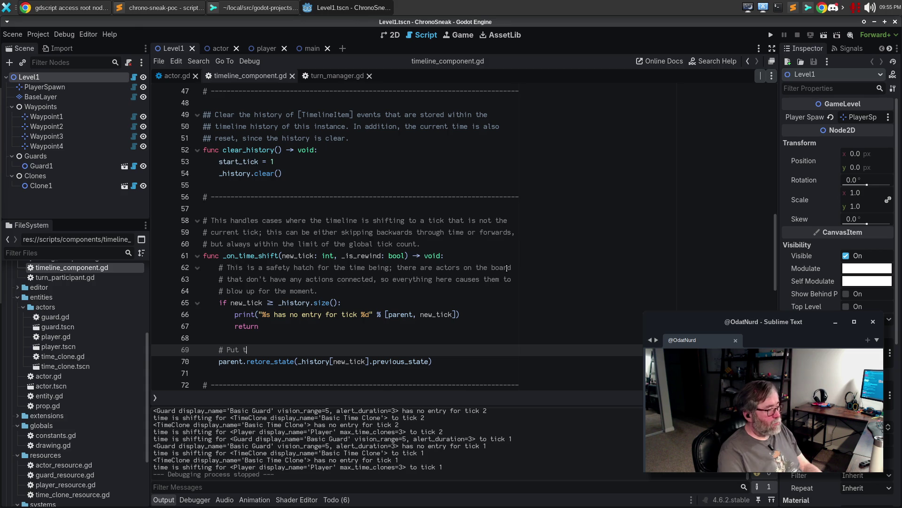
{"action": "type", "text": "he entity back "}
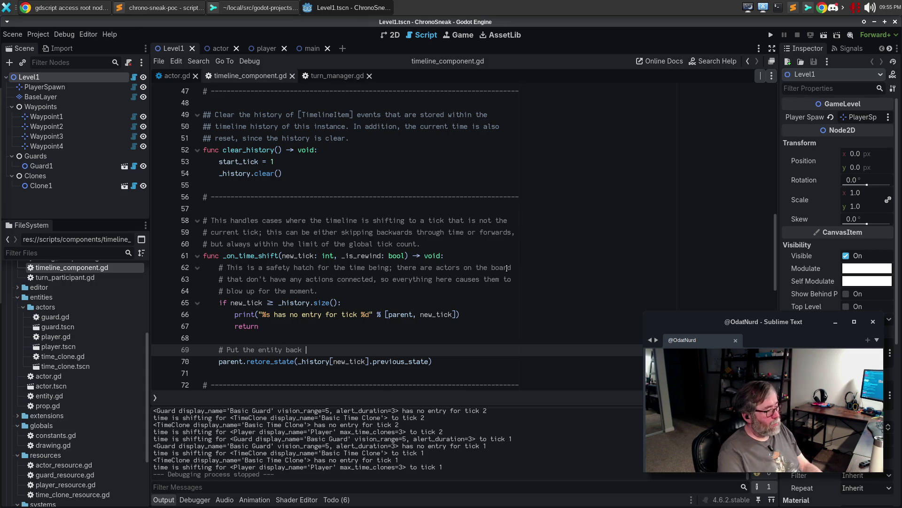
{"action": "type", "text": "into the state it was"}
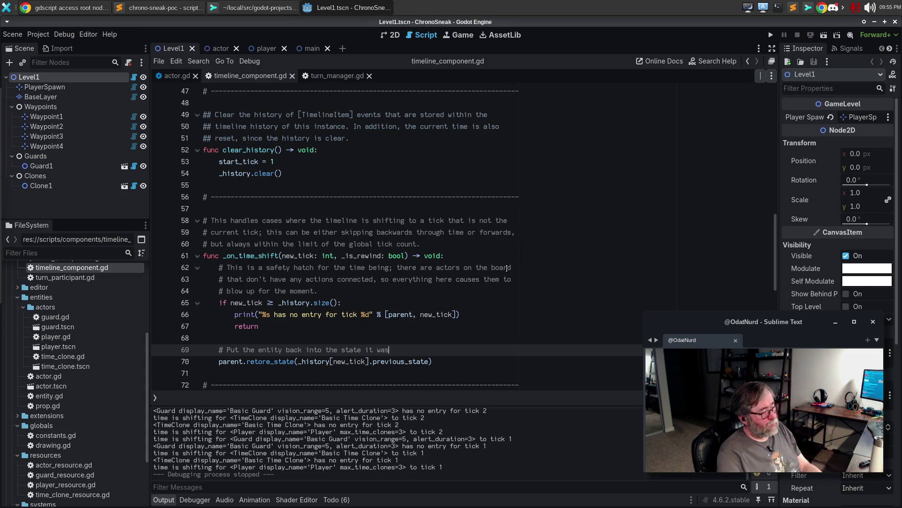
{"action": "type", "text": " in at this point "}
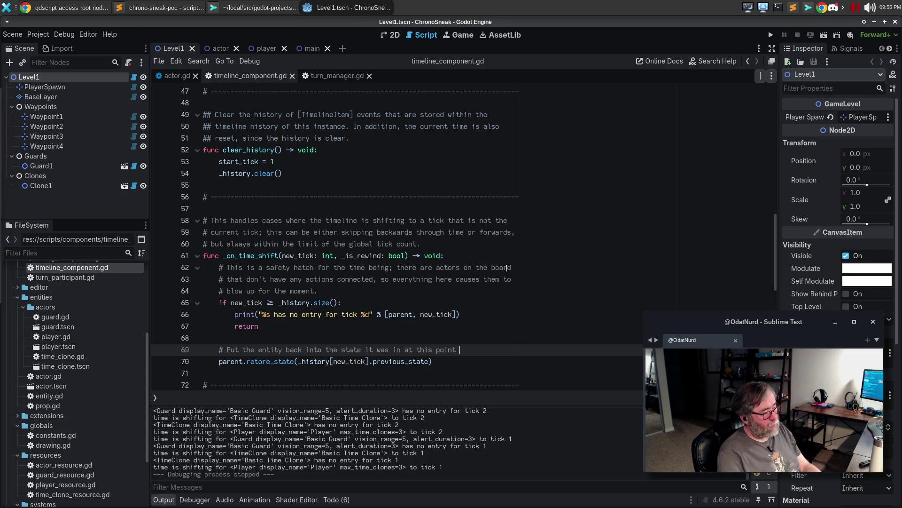
{"action": "type", "text": "in time."}
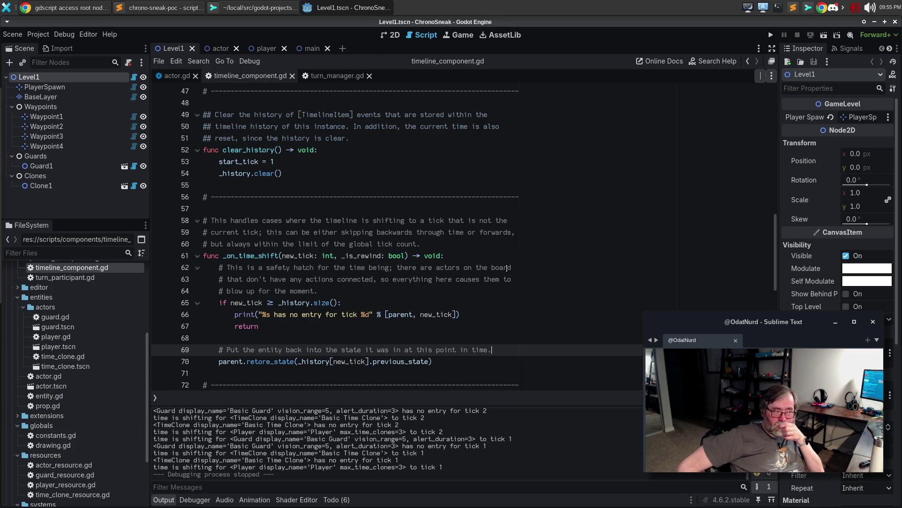
{"action": "scroll", "coordinate": [347, 305], "scroll_direction": "down", "scroll_amount": 5}
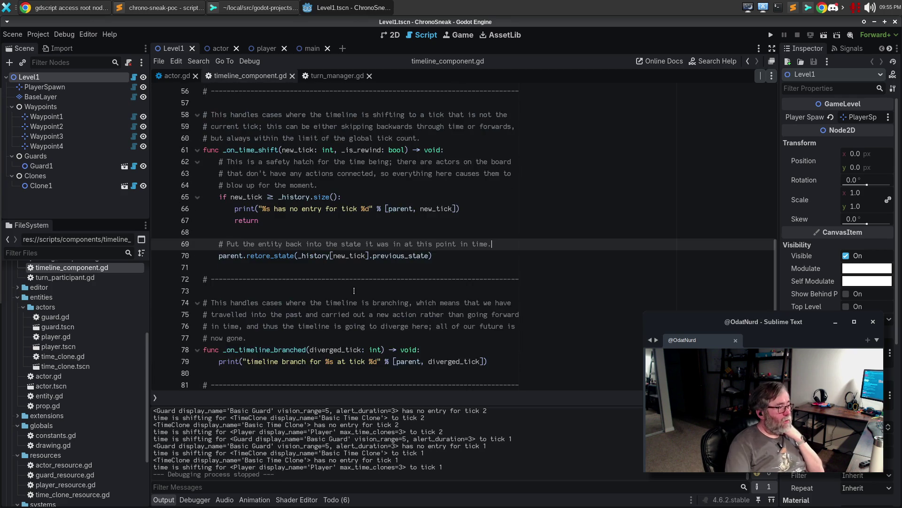
Copy the history-size check and early return into _on_timeline_branched below its print.
{"action": "left_click", "coordinate": [534, 288]}
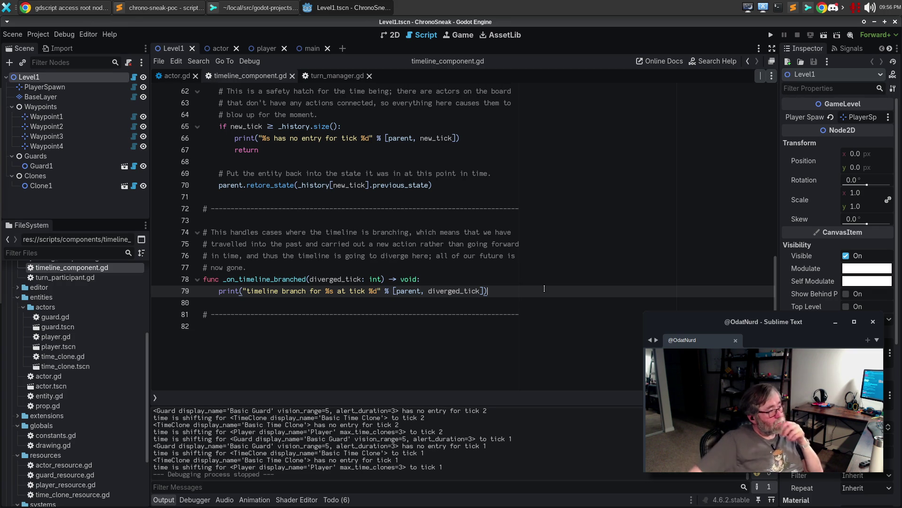
{"action": "left_click_drag", "start_coordinate": [300, 149], "coordinate": [168, 132]}
{"action": "key", "text": "ctrl+c"}
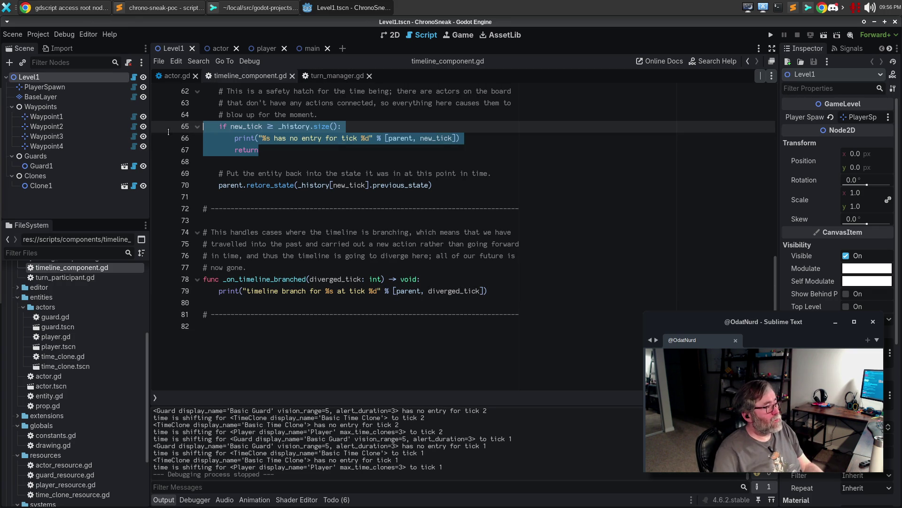
{"action": "left_click", "coordinate": [471, 304]}
{"action": "key", "text": "ctrl+v"}
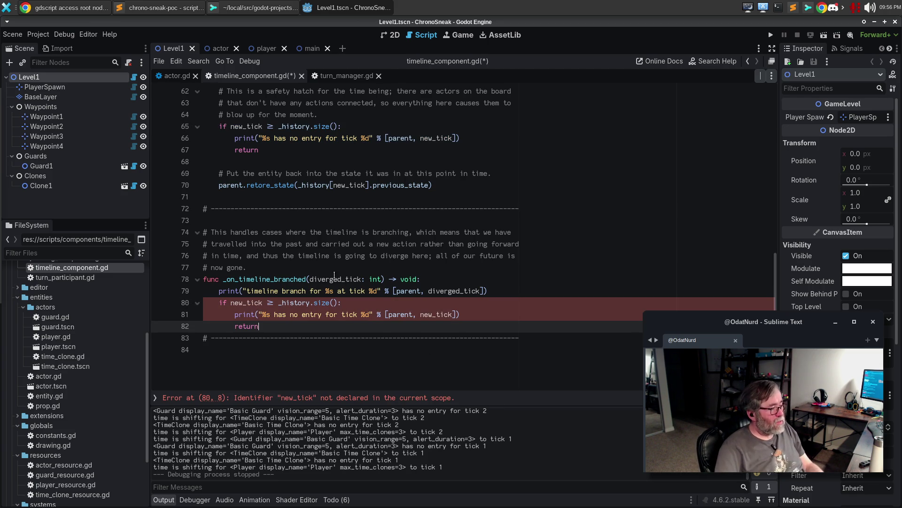
Replace new_tick with diverged_tick in the pasted condition and message, then add a blank line.
{"action": "double_click", "coordinate": [334, 279]}
{"action": "key", "text": "ctrl+c"}
{"action": "double_click", "coordinate": [245, 303]}
{"action": "key", "text": "ctrl+v"}
{"action": "key", "text": "Down"}
{"action": "key", "text": "Down"}
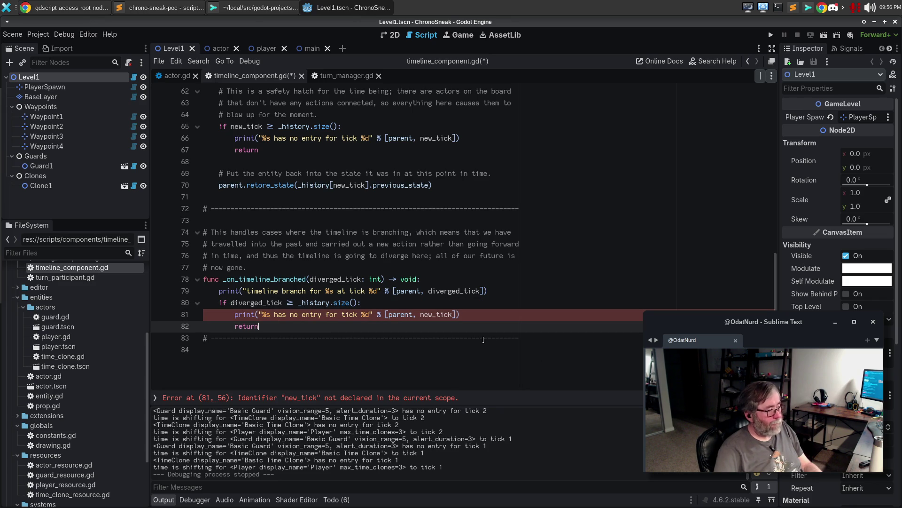
{"action": "left_click", "coordinate": [448, 314]}
{"action": "double_click", "coordinate": [448, 314]}
{"action": "key", "text": "ctrl+v"}
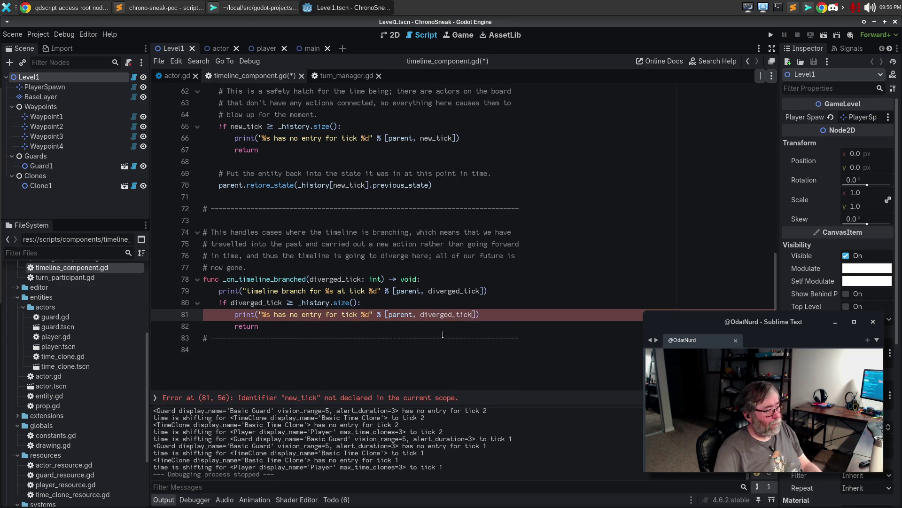
{"action": "left_click", "coordinate": [443, 324]}
{"action": "key", "text": "Return"}
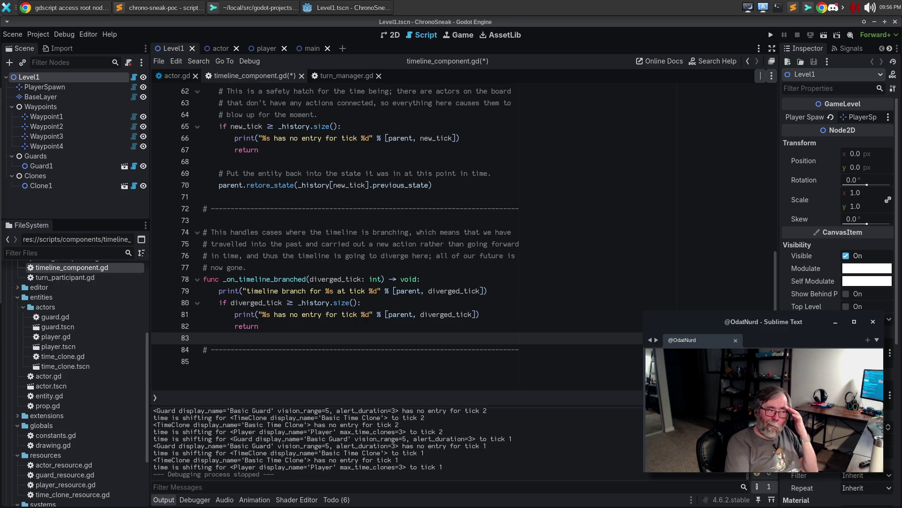
{"action": "scroll", "coordinate": [434, 292], "scroll_direction": "up", "scroll_amount": 5}
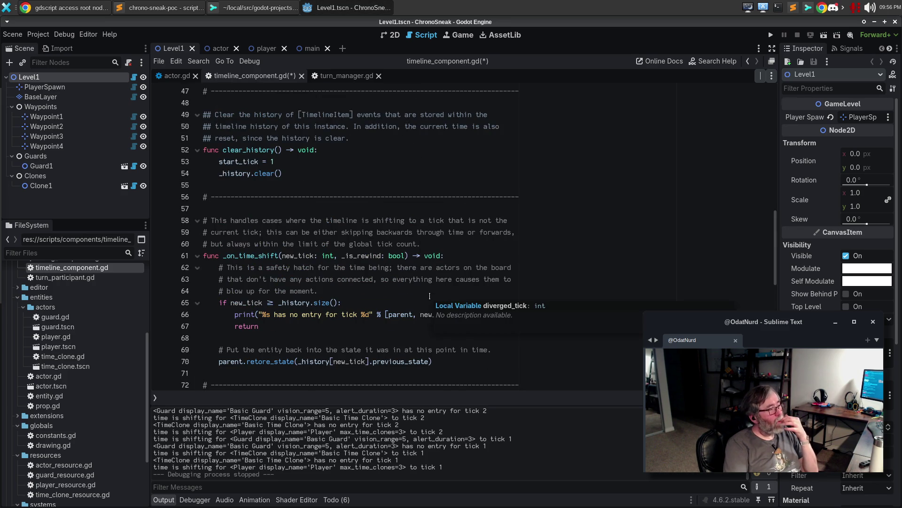
Review the timeline script's handlers, then bring up the browser's search results on accessing the root node.
{"action": "scroll", "coordinate": [435, 293], "scroll_direction": "up", "scroll_amount": 5}
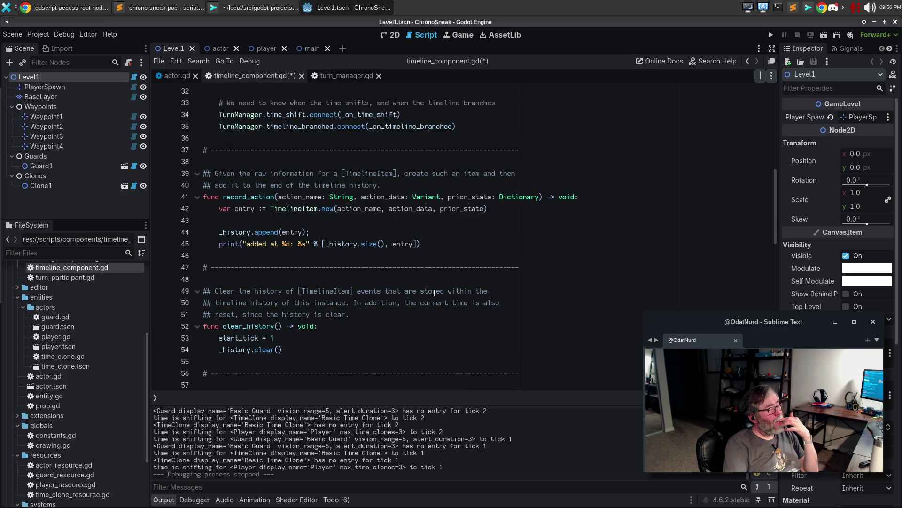
{"action": "scroll", "coordinate": [434, 292], "scroll_direction": "down", "scroll_amount": 7}
{"action": "scroll", "coordinate": [401, 306], "scroll_direction": "down", "scroll_amount": 3}
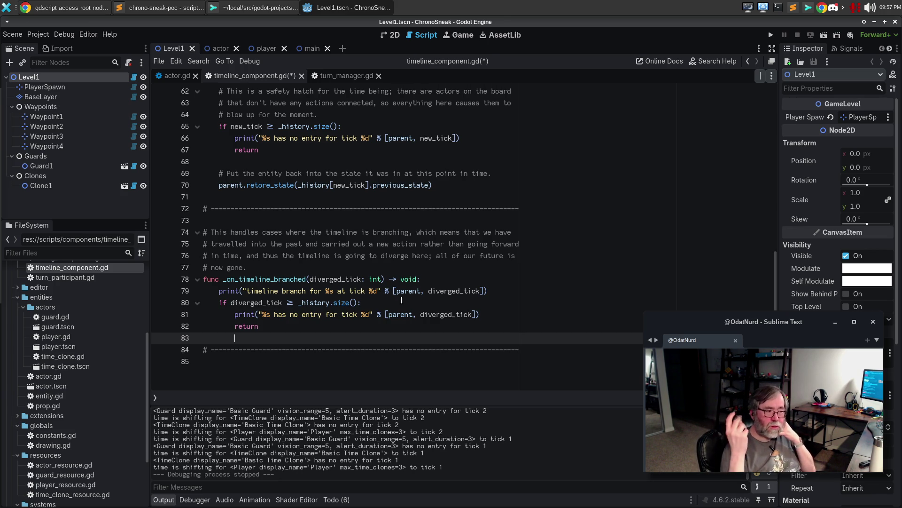
{"action": "left_click", "coordinate": [59, 6]}
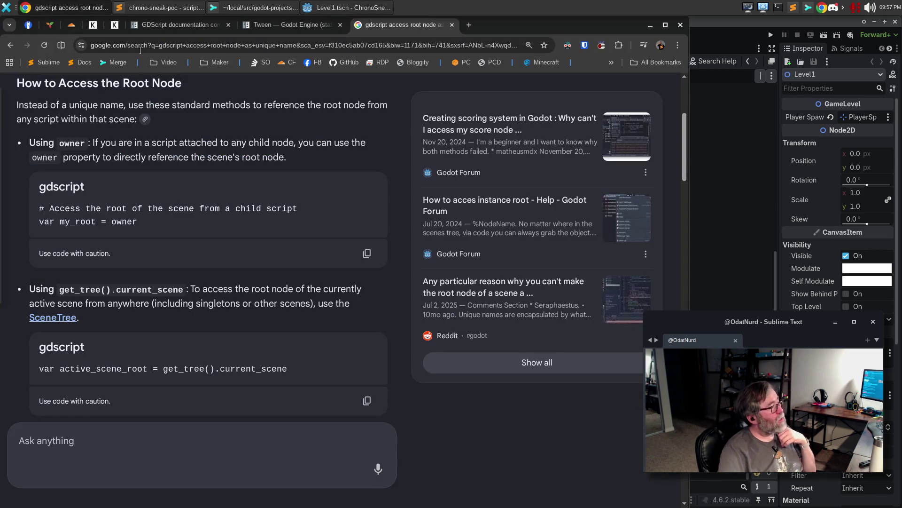
Search 'gdscript resize array', expand the AI Overview's resize(size) example, and return to Godot.
{"action": "left_click", "coordinate": [398, 47]}
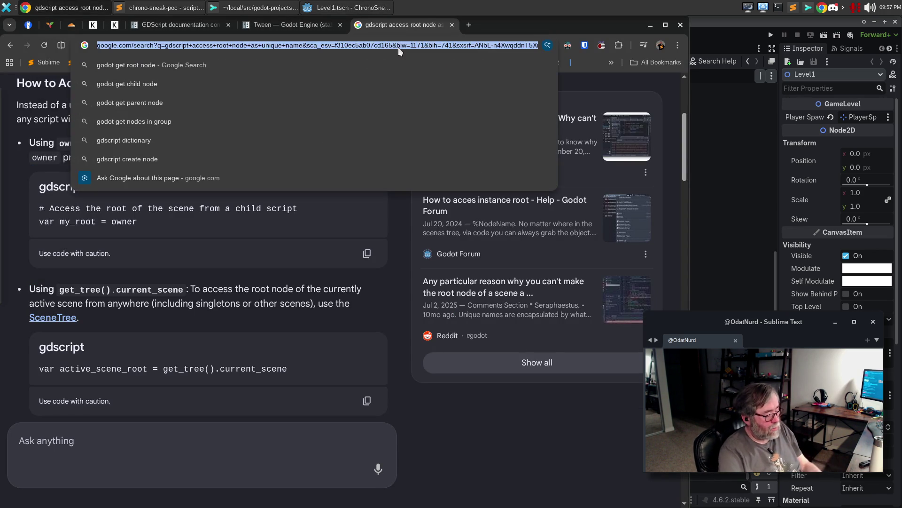
{"action": "type", "text": "gdscript resize arr"}
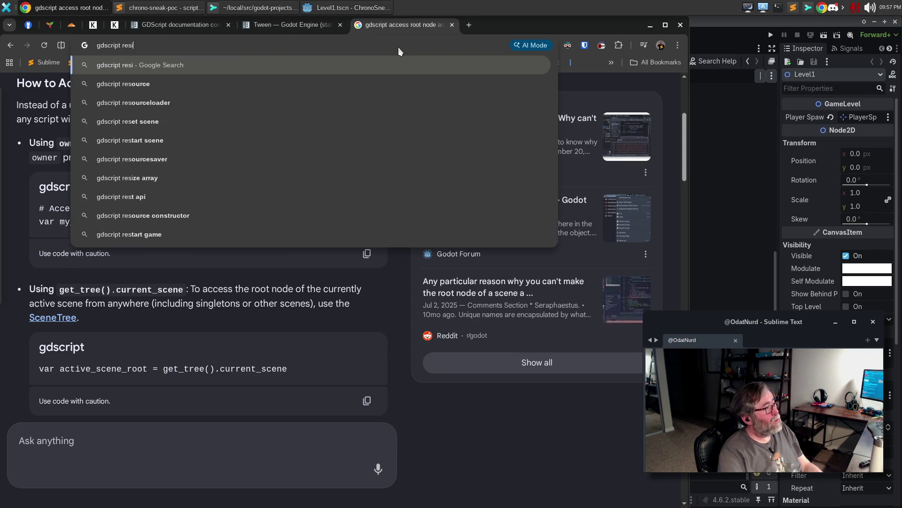
{"action": "type", "text": "ay"}
{"action": "key", "text": "Return"}
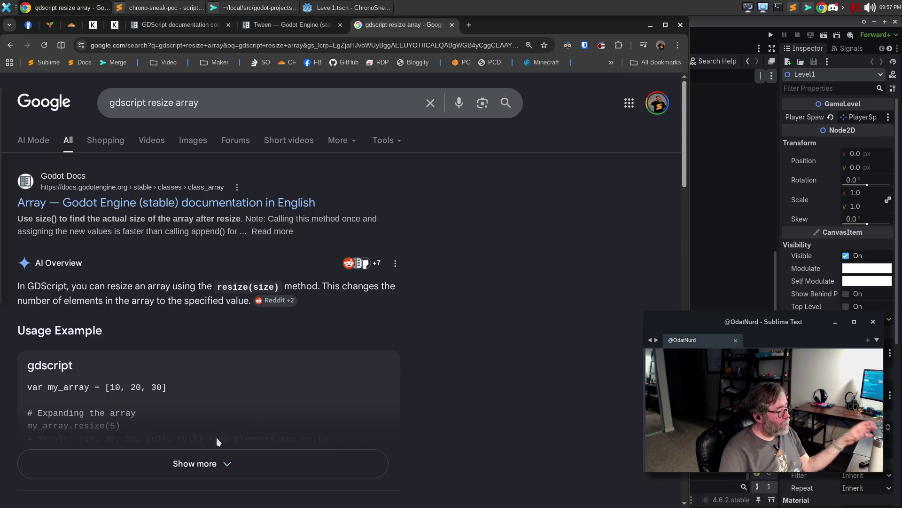
{"action": "left_click", "coordinate": [207, 463]}
{"action": "scroll", "coordinate": [315, 390], "scroll_direction": "down", "scroll_amount": 3}
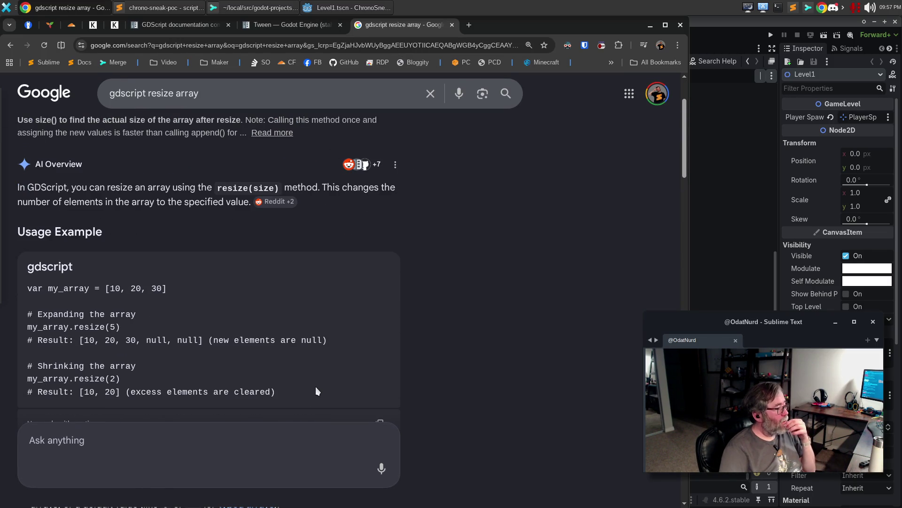
{"action": "left_click", "coordinate": [733, 20]}
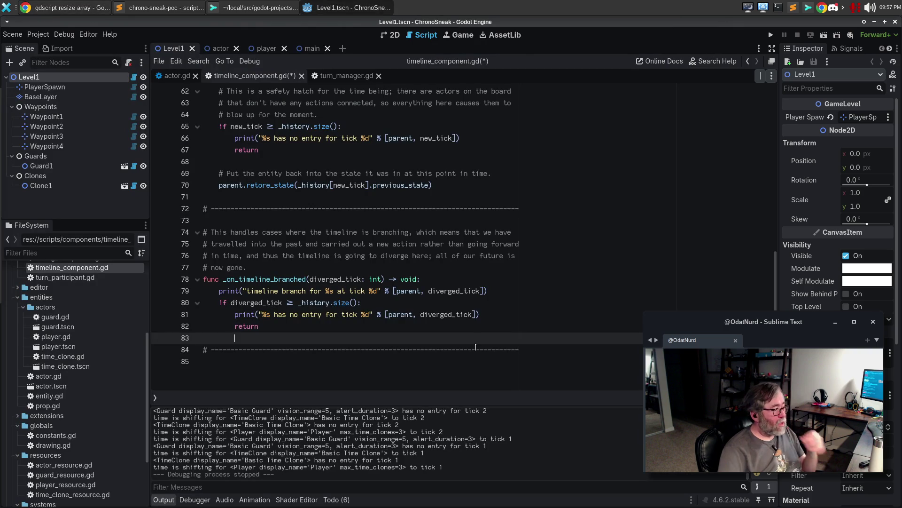
Add _history.resize(diverged_tick) after the early return in _on_timeline_branched.
{"action": "key", "text": "Return"}
{"action": "key", "text": "BackSpace"}
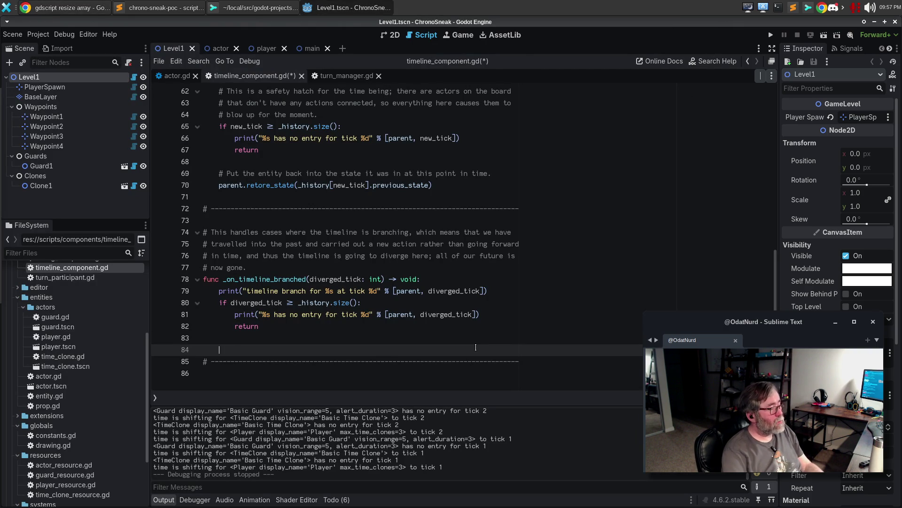
{"action": "type", "text": "_history"}
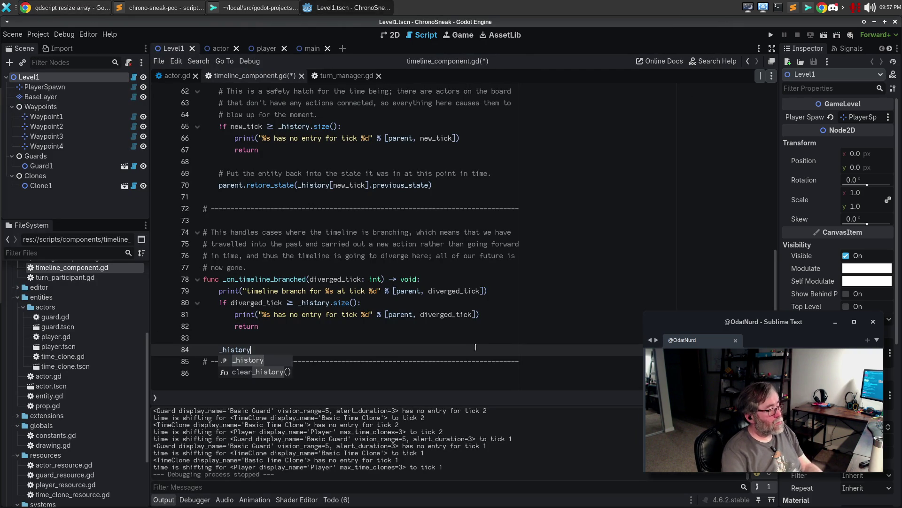
{"action": "type", "text": ".resize"}
{"action": "key", "text": "Return"}
{"action": "type", "text": "diverted"}
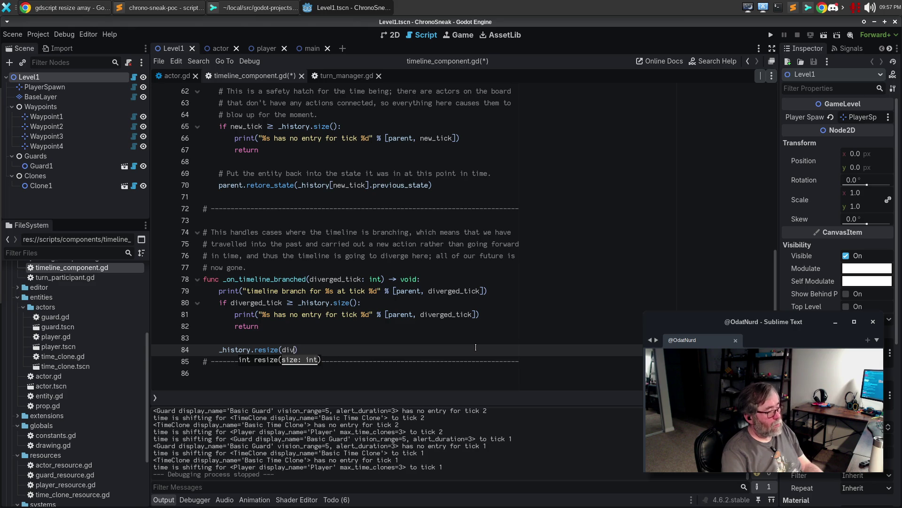
{"action": "key", "text": "BackSpace"}
{"action": "key", "text": "BackSpace"}
{"action": "type", "text": "ed_ticl"}
{"action": "key", "text": "BackSpace"}
{"action": "type", "text": "k"}
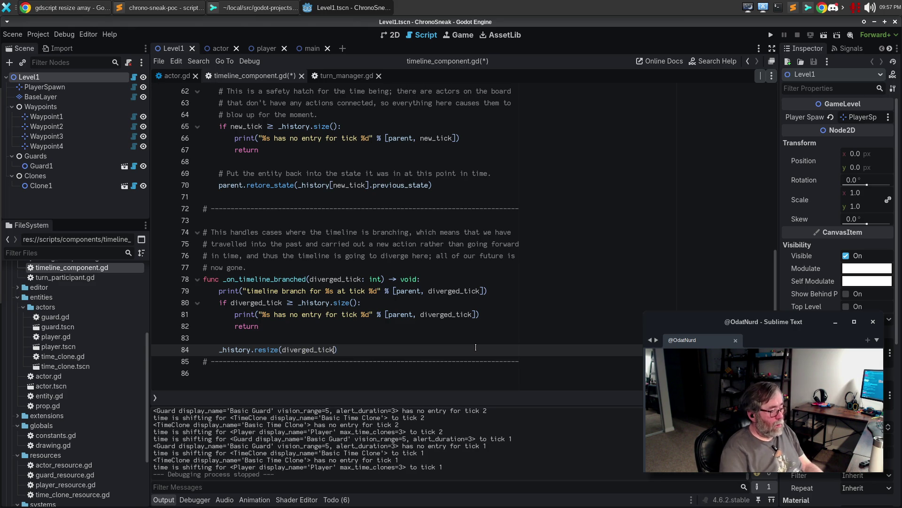
Add the comment '# Throw away all history from this point forward.' above it, then save and run with F5.
{"action": "key", "text": "Down"}
{"action": "key", "text": "Up"}
{"action": "key", "text": "Up"}
{"action": "key", "text": "Return"}
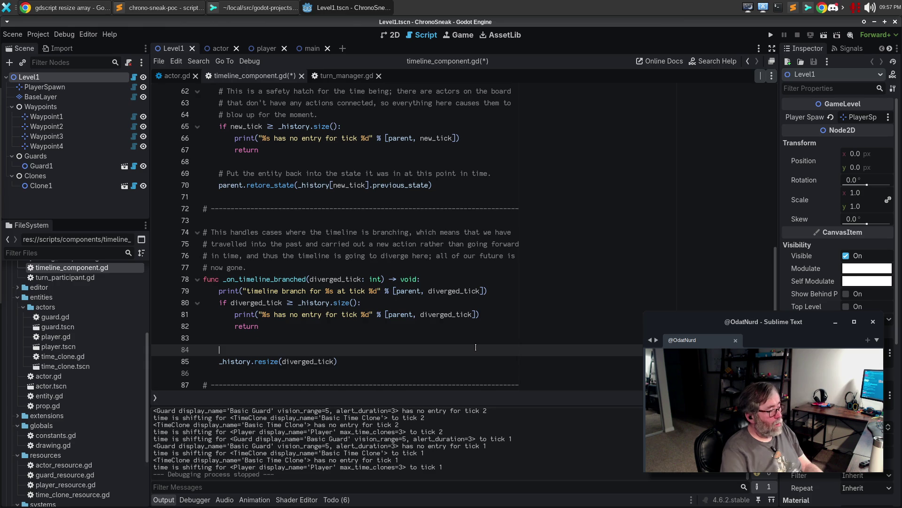
{"action": "type", "text": "# Throw "}
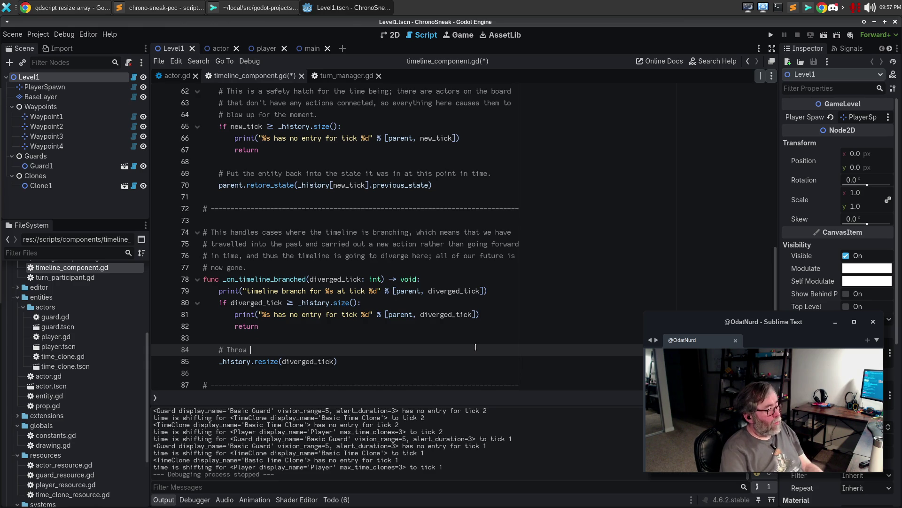
{"action": "type", "text": "away all history fro"}
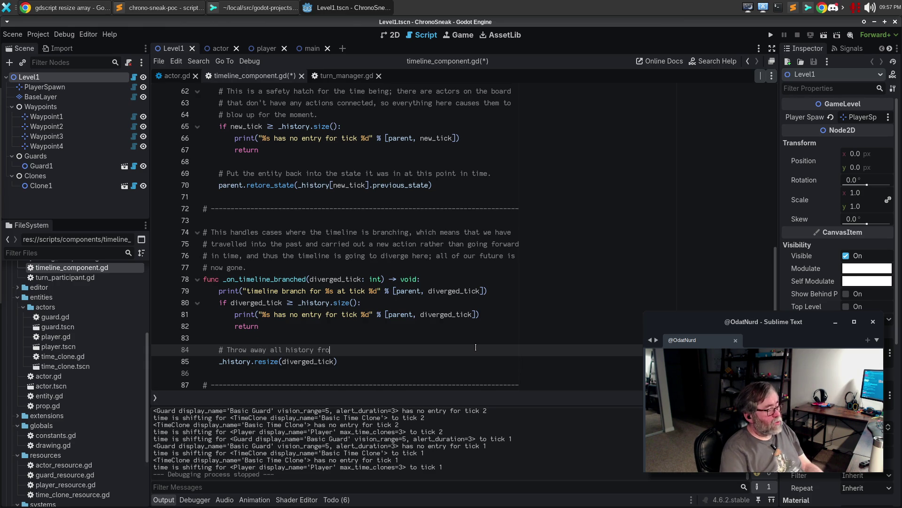
{"action": "type", "text": "m this point forwar."}
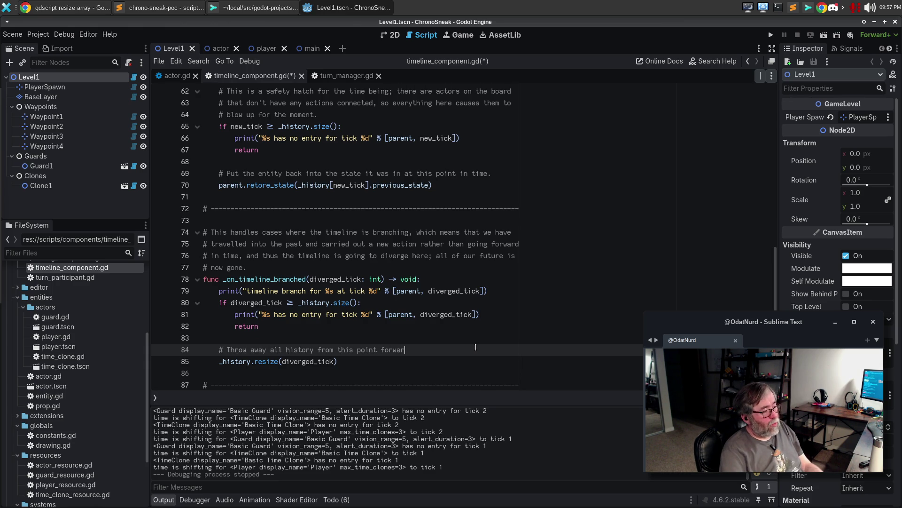
{"action": "key", "text": "F5"}
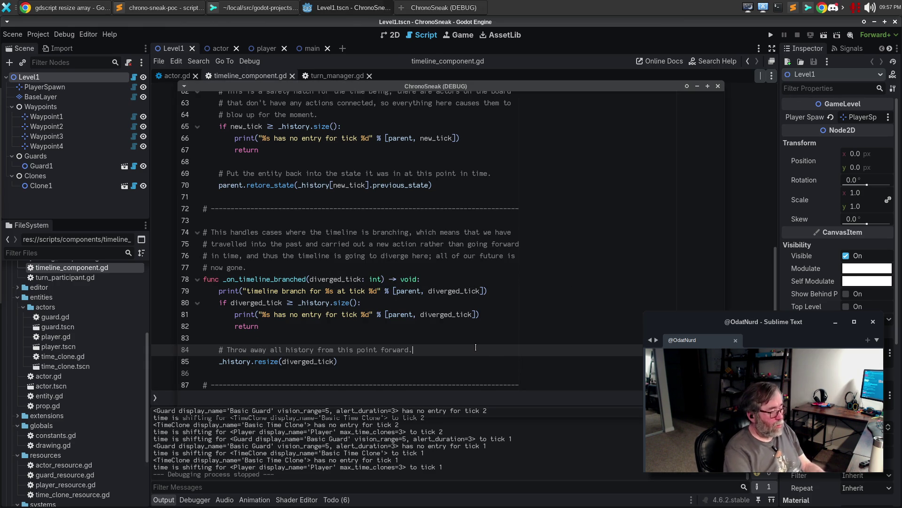
Walk the player down and right through several tiles to reach tick 11.
{"action": "key", "text": "Down"}
{"action": "key", "text": "Down"}
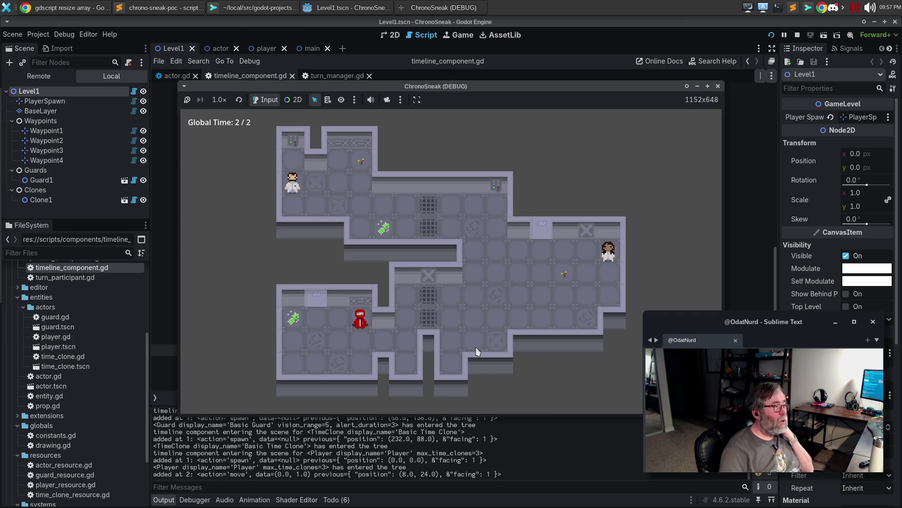
{"action": "key", "text": "Right"}
{"action": "key", "text": "Right"}
{"action": "key", "text": "Right"}
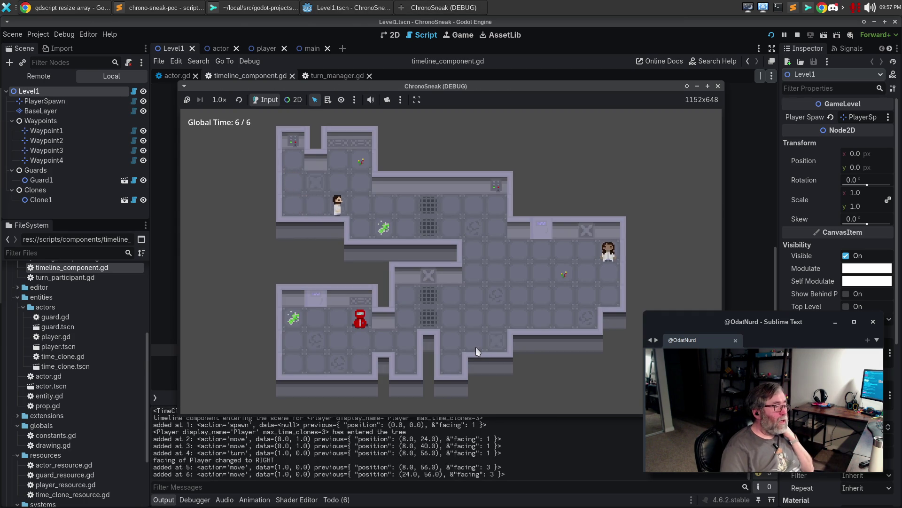
{"action": "key", "text": "Right"}
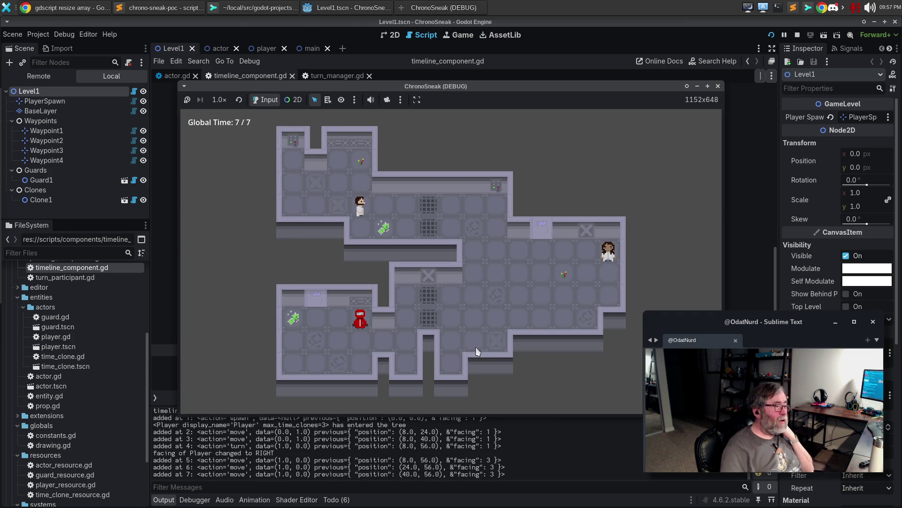
{"action": "key", "text": "Down"}
{"action": "key", "text": "Down"}
{"action": "key", "text": "Right"}
{"action": "key", "text": "Right"}
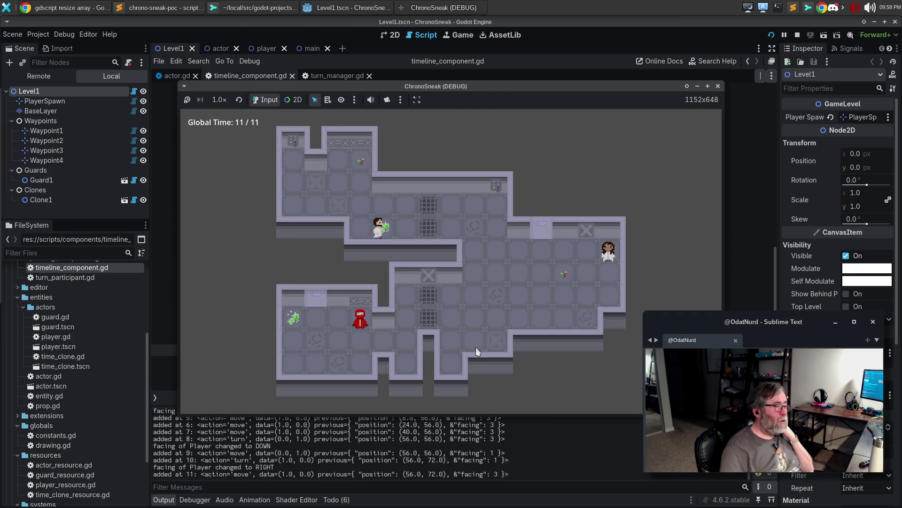
Rewind time back to tick 1.
{"action": "key", "text": "z"}
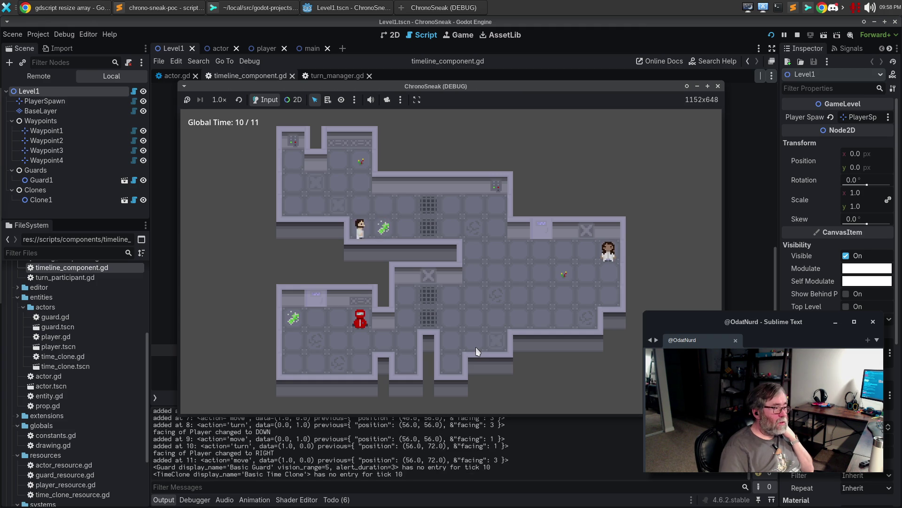
{"action": "key", "text": "z"}
{"action": "key", "text": "z"}
{"action": "key", "text": "z"}
{"action": "key", "text": "z"}
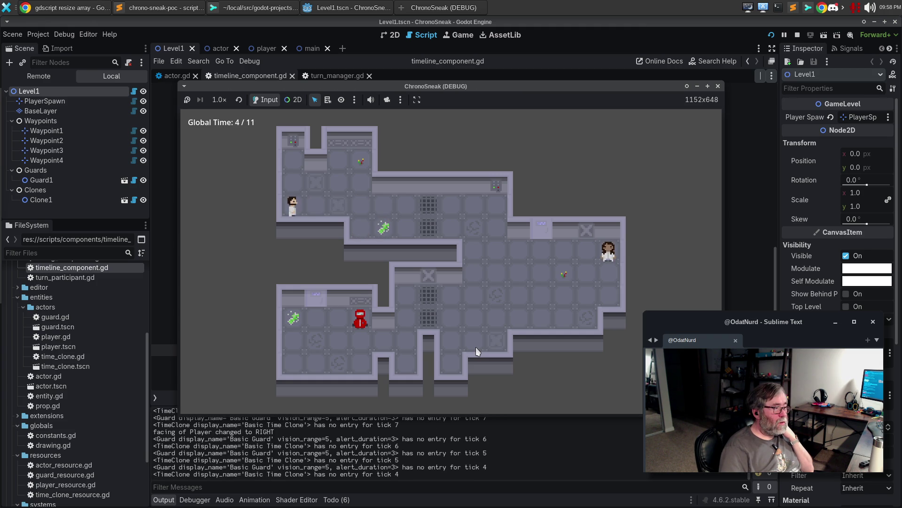
{"action": "key", "text": "z"}
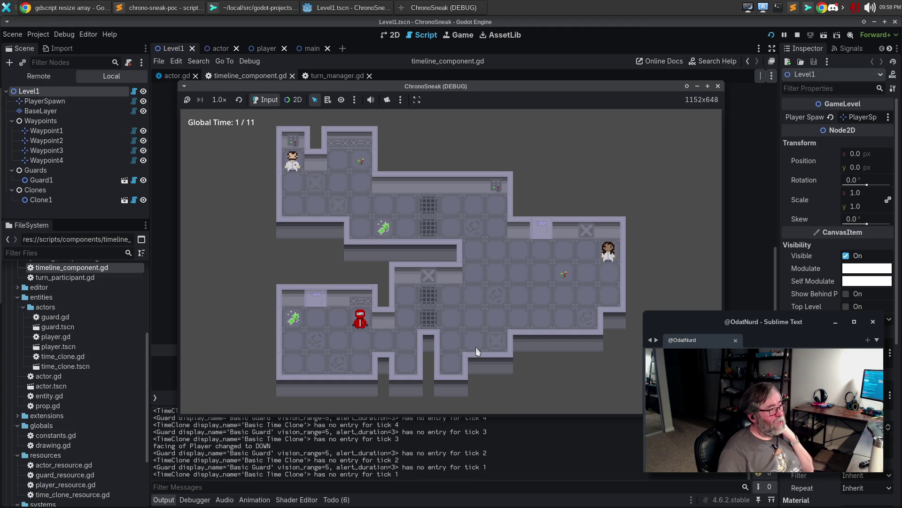
Turn the player right to branch the timeline, then test rewinding and fast-forwarding around ticks 1-2.
{"action": "key", "text": "Right"}
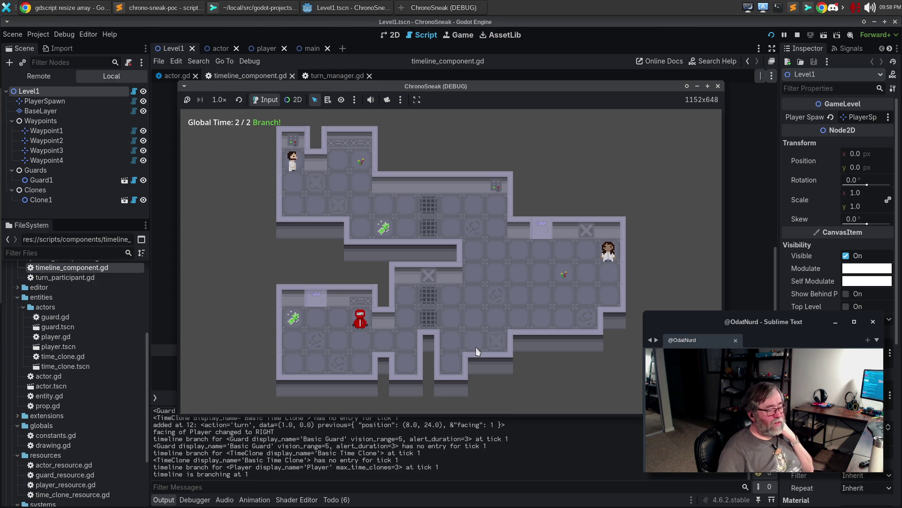
{"action": "key", "text": "z"}
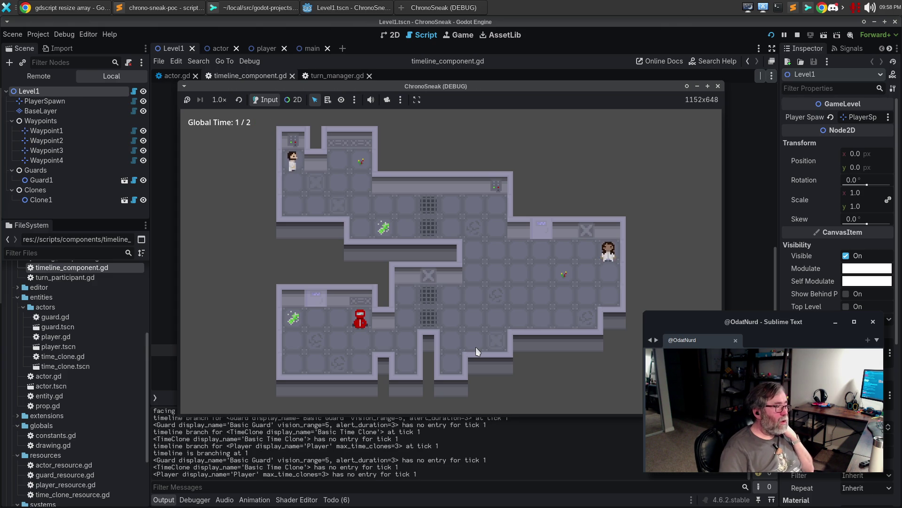
{"action": "key", "text": "z"}
{"action": "key", "text": "x"}
{"action": "key", "text": "x"}
{"action": "key", "text": "x"}
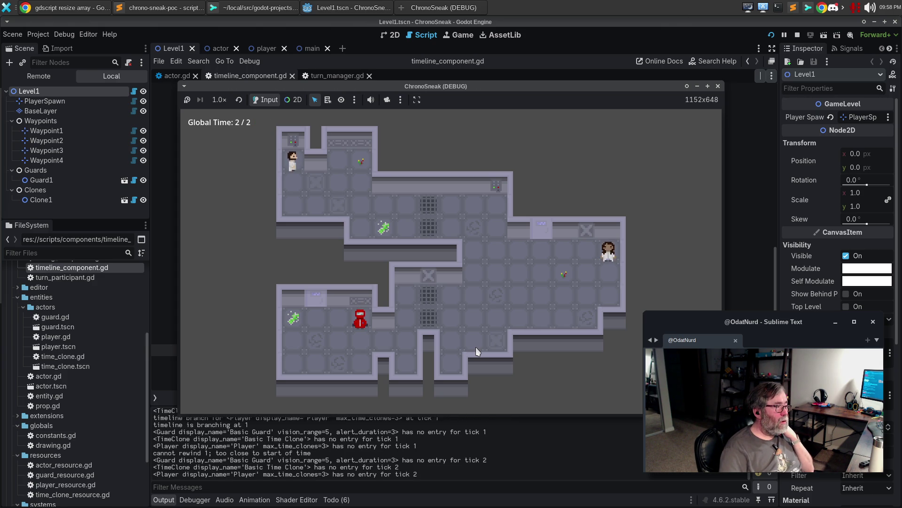
{"action": "key", "text": "z"}
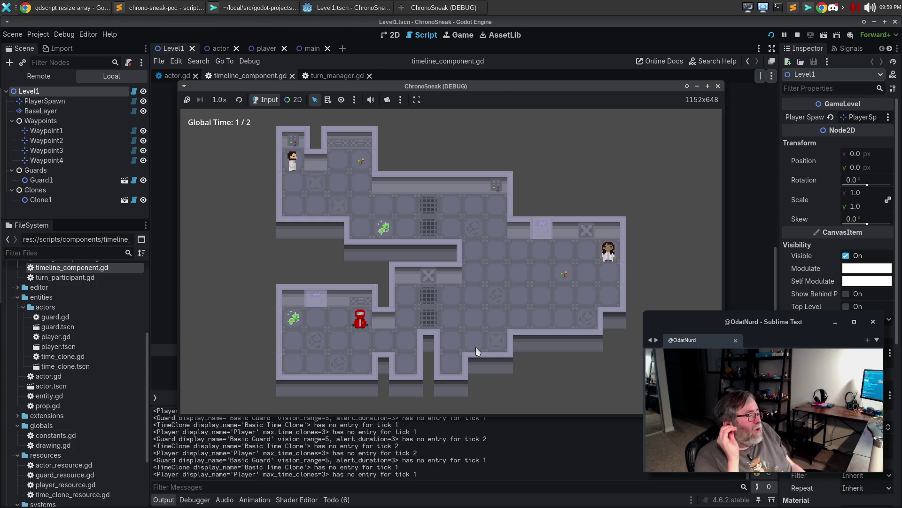
Try rewinding before the start, then turn the player down to branch and rewind to tick 1.
{"action": "key", "text": "r"}
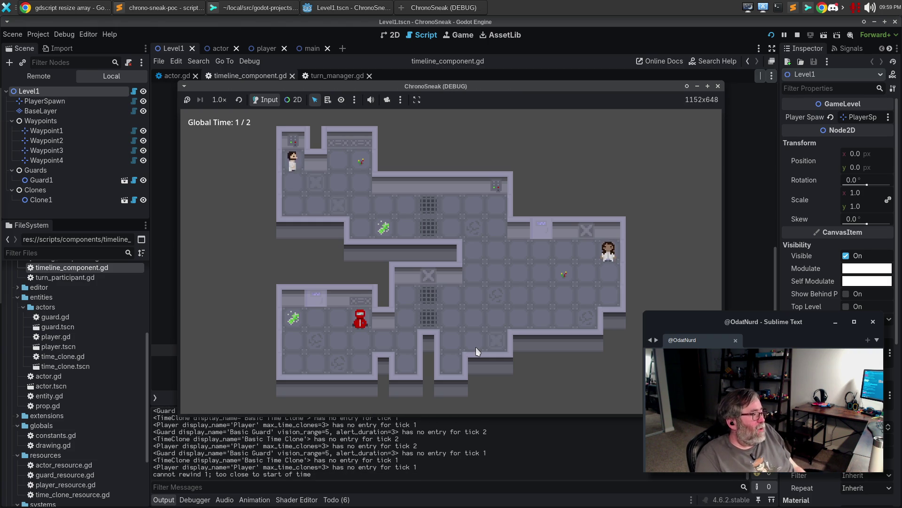
{"action": "key", "text": "Down"}
{"action": "key", "text": "r"}
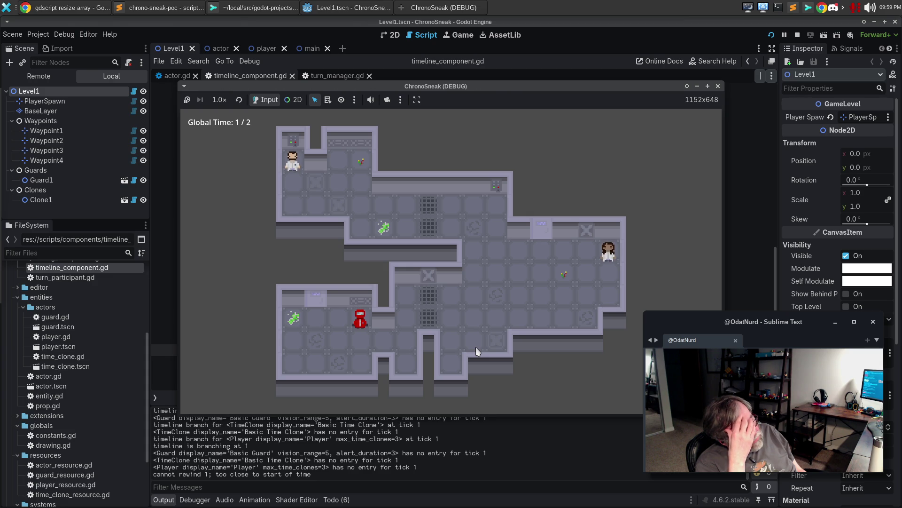
Start a new branch walking down and right to tick 7, then rewind back to tick 1.
{"action": "key", "text": "Down"}
{"action": "key", "text": "Down"}
{"action": "key", "text": "Right"}
{"action": "key", "text": "Right"}
{"action": "key", "text": "Right"}
{"action": "key", "text": "Right"}
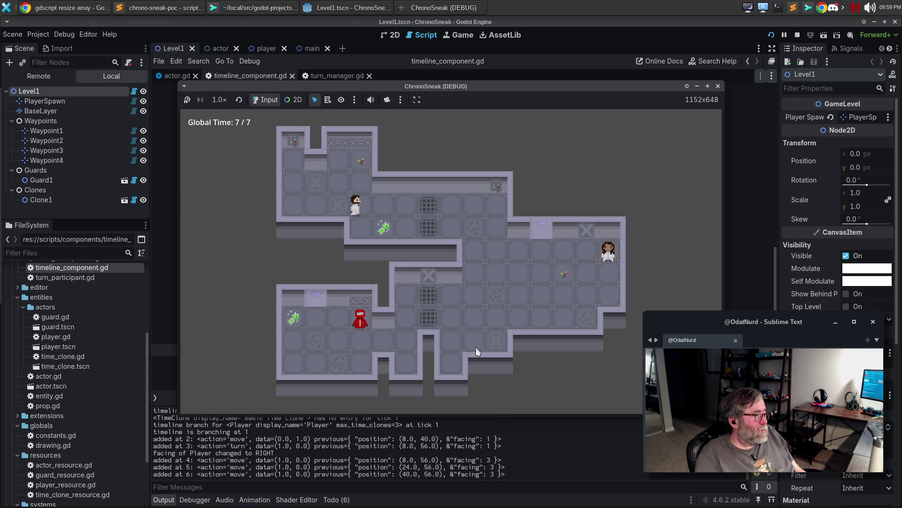
{"action": "key", "text": "z"}
{"action": "key", "text": "z"}
{"action": "key", "text": "z"}
{"action": "key", "text": "z"}
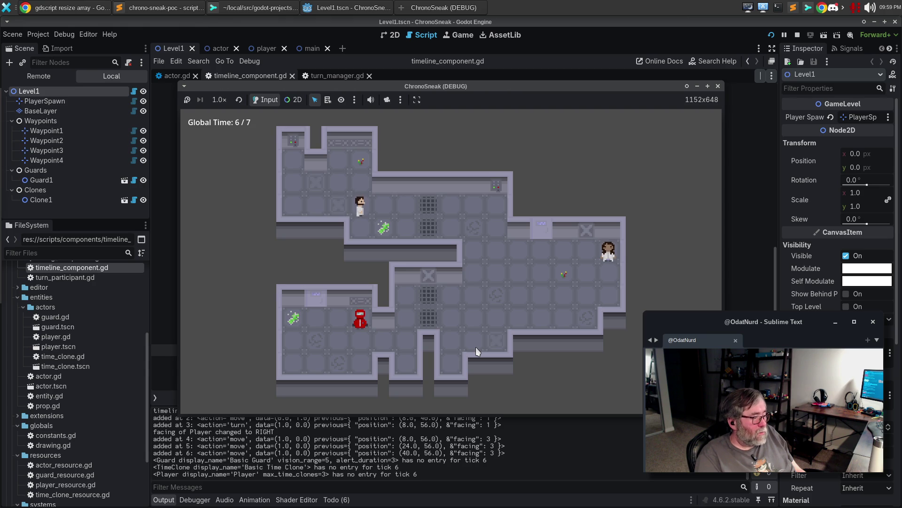
{"action": "key", "text": "z"}
{"action": "key", "text": "z"}
{"action": "key", "text": "z"}
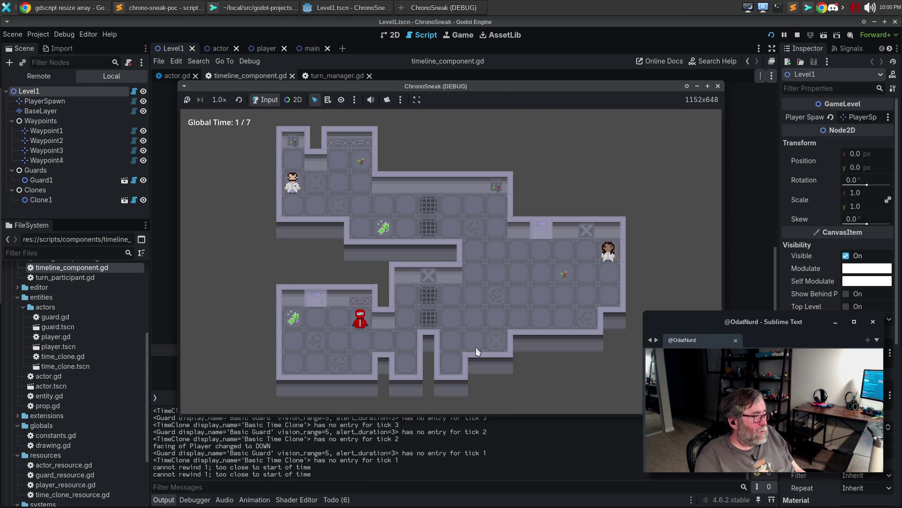
{"action": "key", "text": "z"}
{"action": "key", "text": "z"}
{"action": "key", "text": "z"}
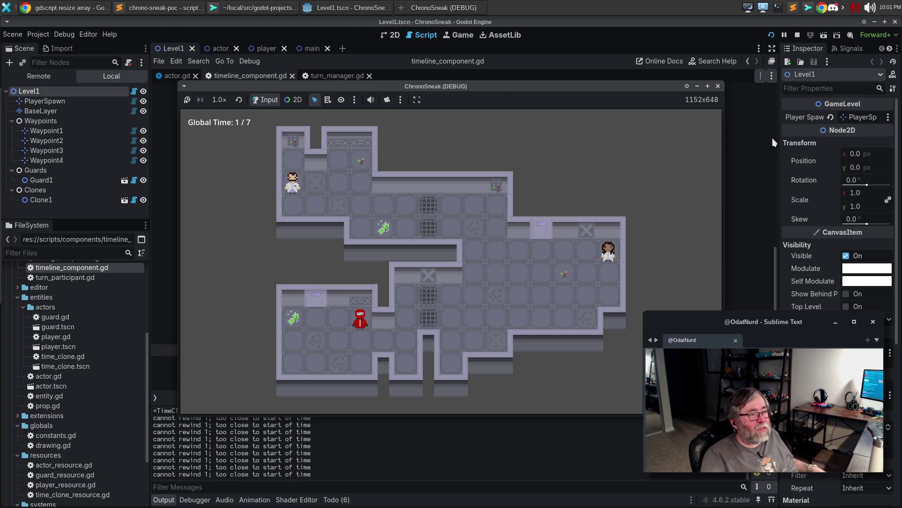
Close the running ChronoSneak game window.
{"action": "left_click", "coordinate": [718, 86]}
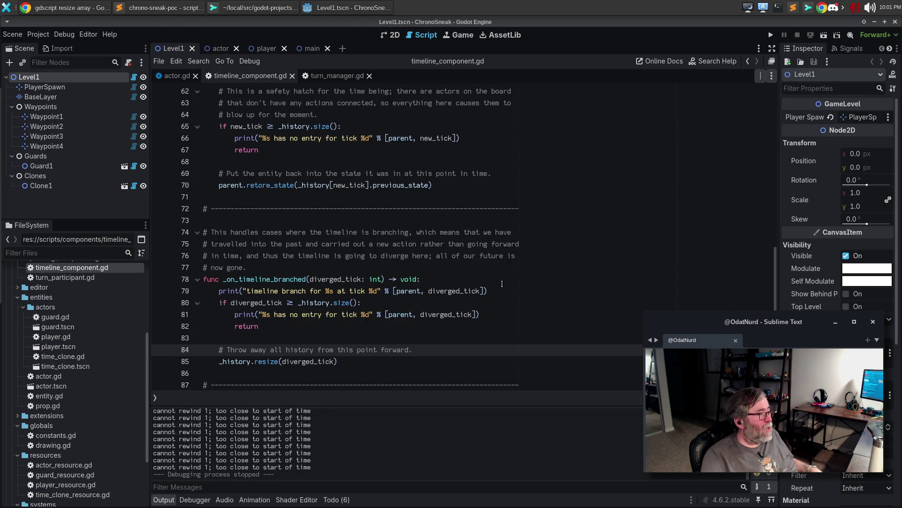
{"action": "scroll", "coordinate": [462, 295], "scroll_direction": "up", "scroll_amount": 10}
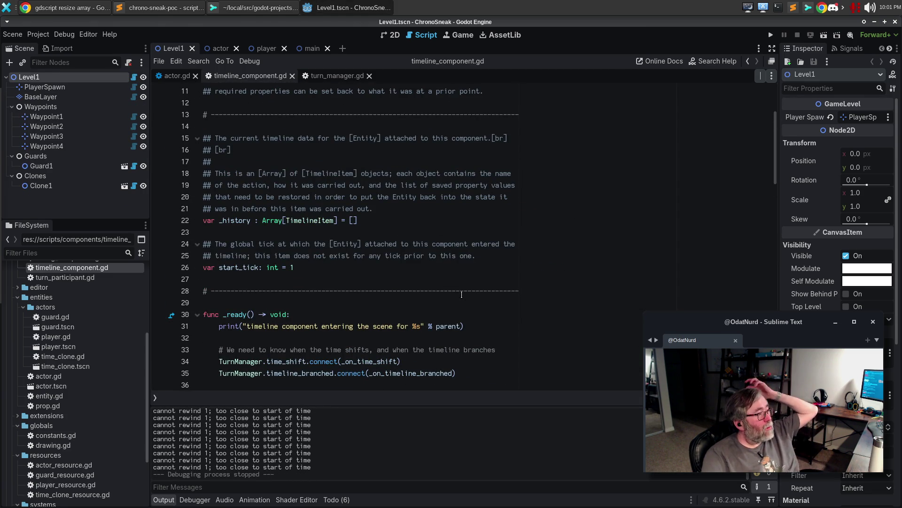
{"action": "scroll", "coordinate": [462, 295], "scroll_direction": "up", "scroll_amount": 3}
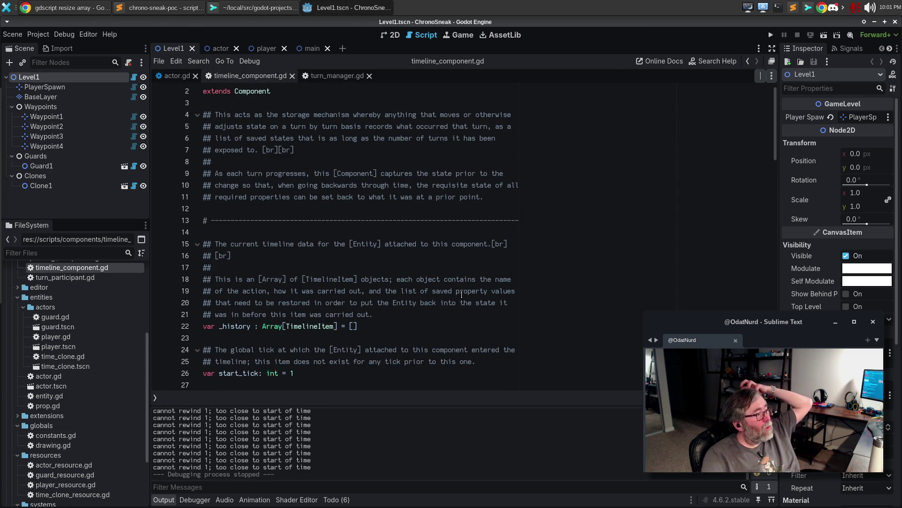
Open turn_manager.gd and scroll to the timeline_branched signal and advance_turn().
{"action": "left_click", "coordinate": [322, 75]}
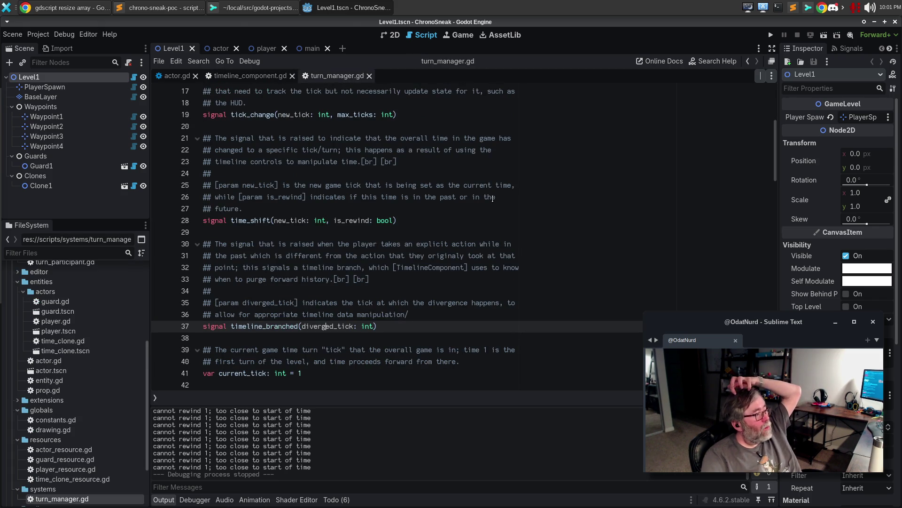
{"action": "scroll", "coordinate": [487, 200], "scroll_direction": "up", "scroll_amount": 5}
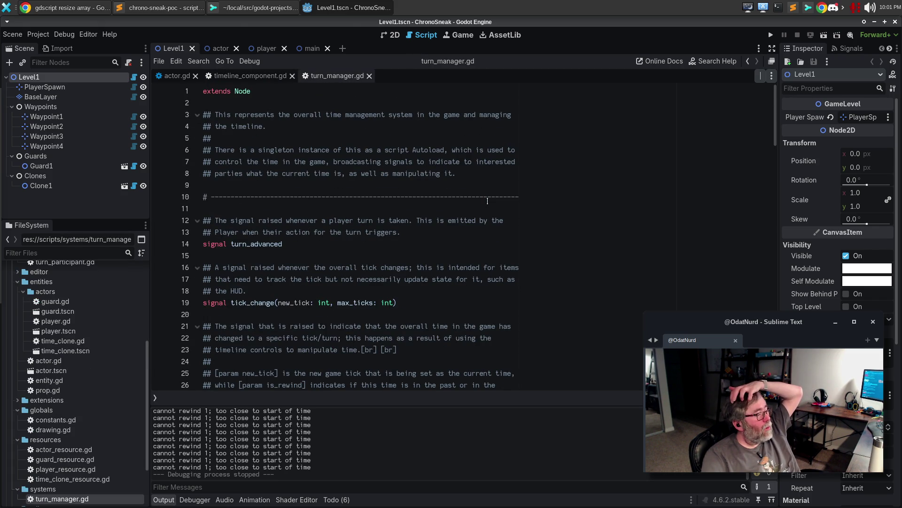
{"action": "scroll", "coordinate": [487, 201], "scroll_direction": "down", "scroll_amount": 6}
{"action": "scroll", "coordinate": [488, 201], "scroll_direction": "down", "scroll_amount": 5}
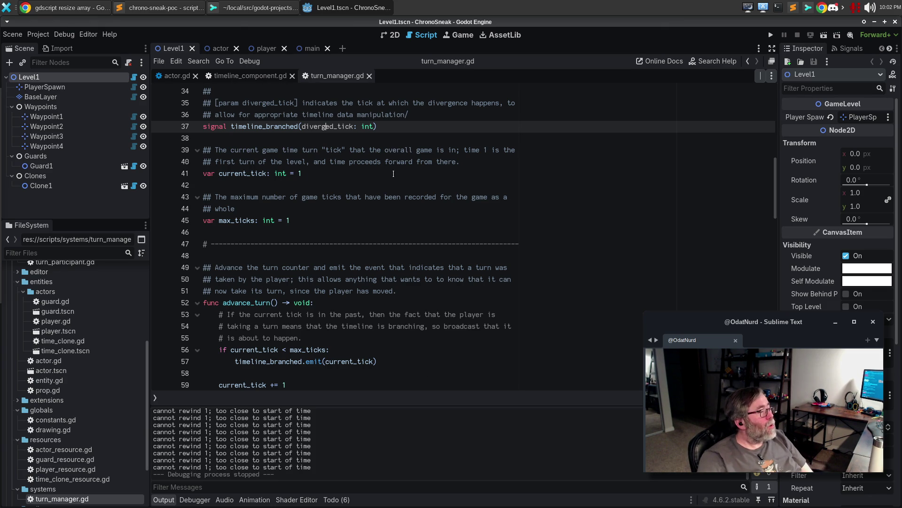
Return to timeline_component.gd and scroll through record_action around line 42.
{"action": "left_click", "coordinate": [273, 78]}
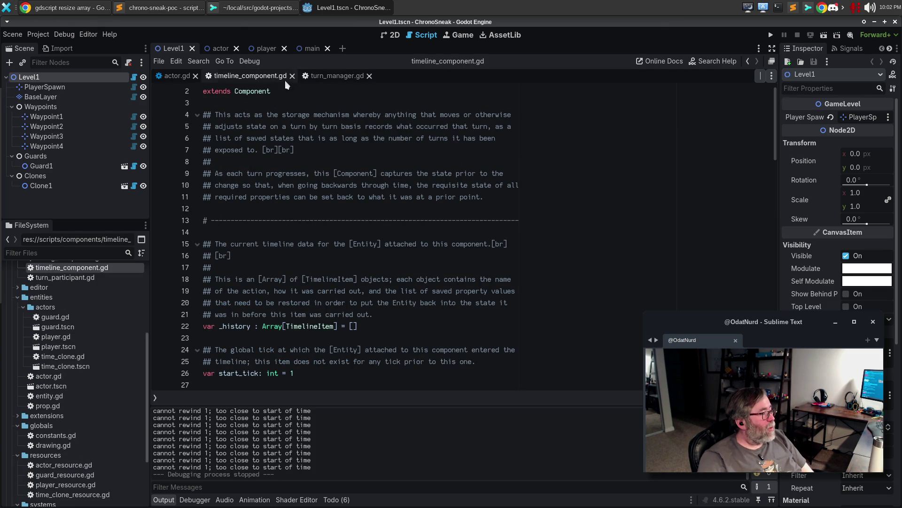
{"action": "scroll", "coordinate": [421, 199], "scroll_direction": "down", "scroll_amount": 6}
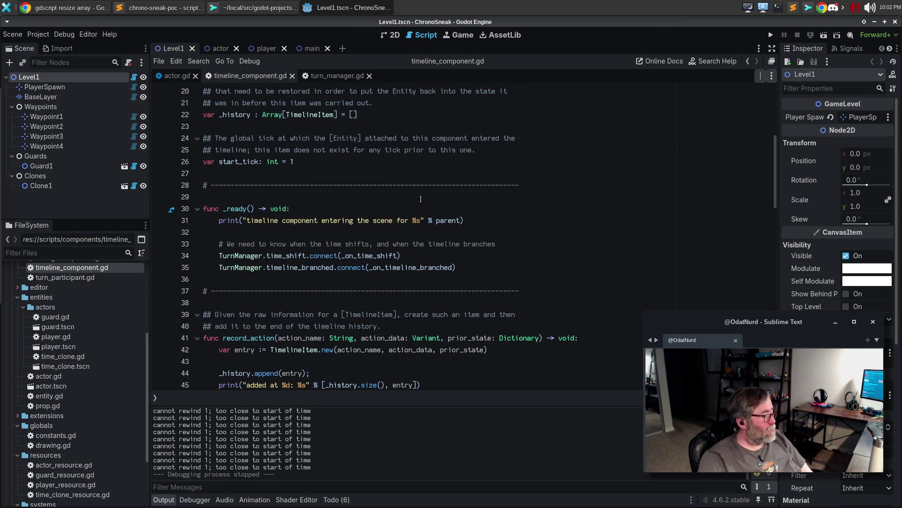
{"action": "type", "text": ":"}
{"action": "left_click", "coordinate": [519, 350]}
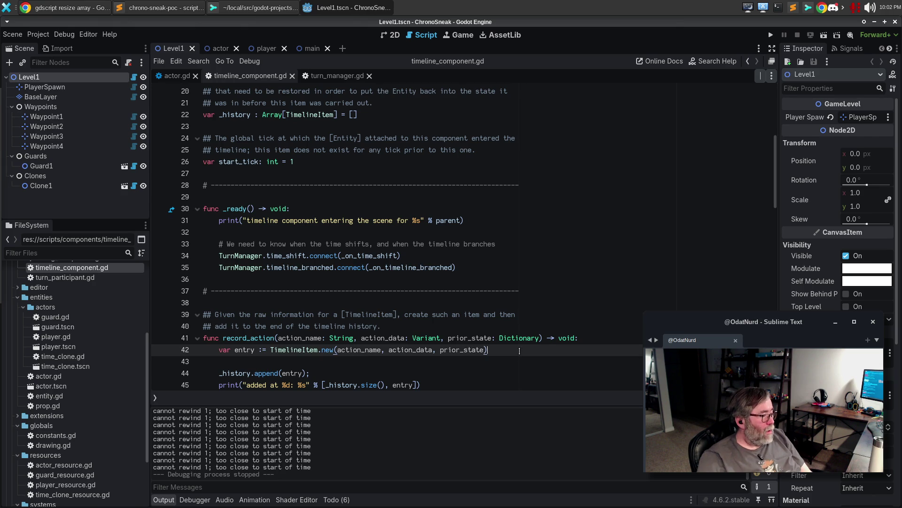
{"action": "scroll", "coordinate": [518, 348], "scroll_direction": "down", "scroll_amount": 3}
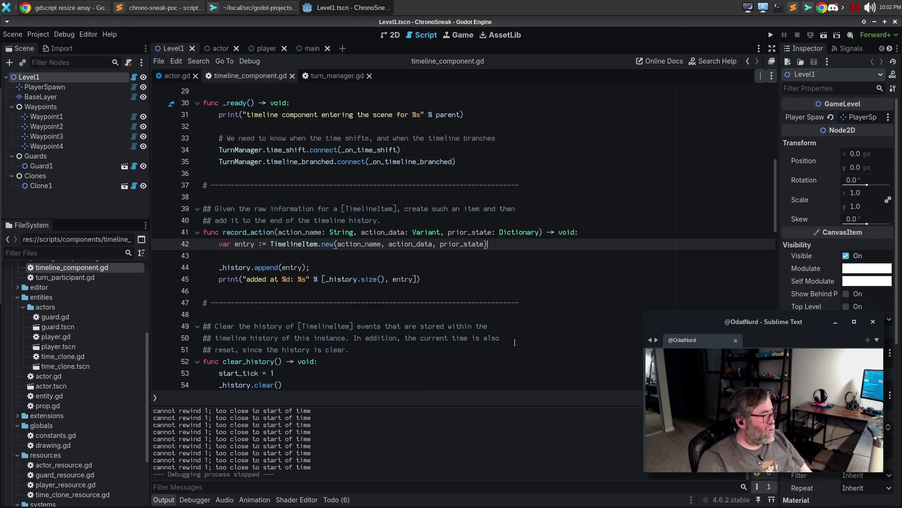
{"action": "scroll", "coordinate": [489, 329], "scroll_direction": "down", "scroll_amount": 3}
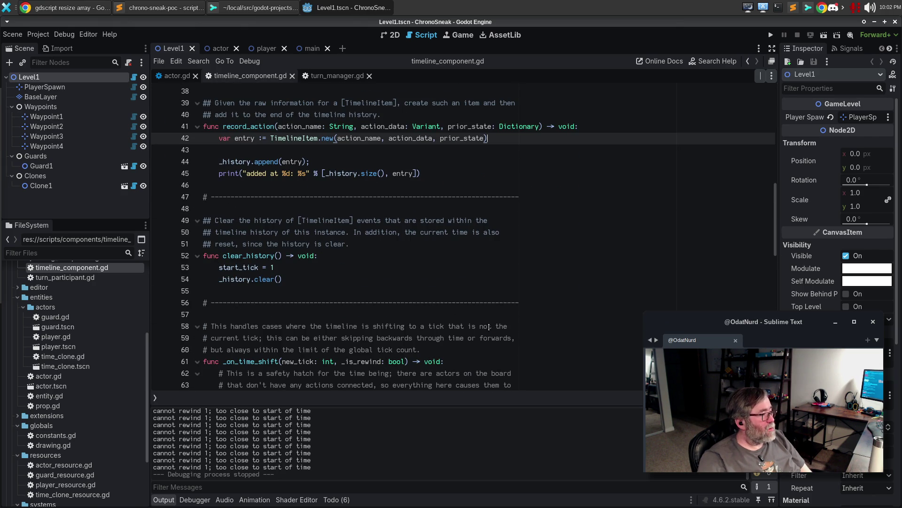
{"action": "scroll", "coordinate": [489, 327], "scroll_direction": "up", "scroll_amount": 3}
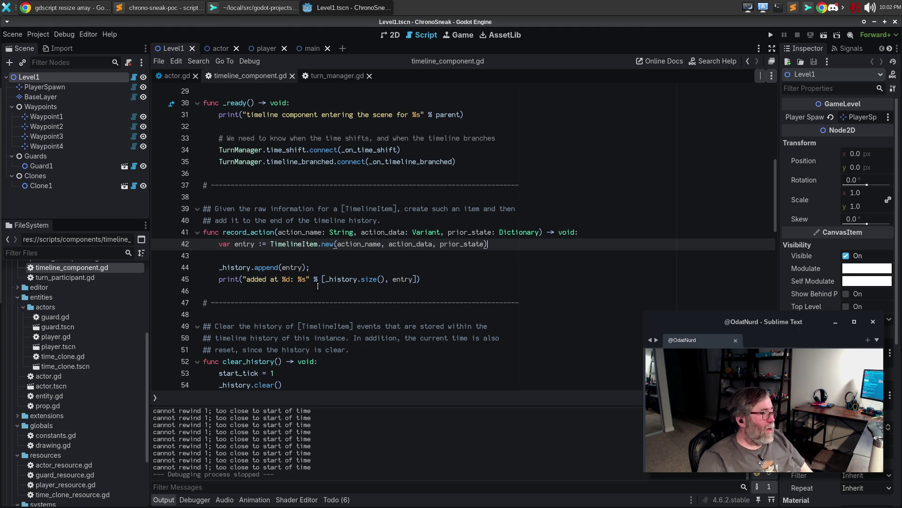
Check the _history tooltip, then go to the start_tick reset line in clear_history().
{"action": "mouse_move", "coordinate": [295, 268]}
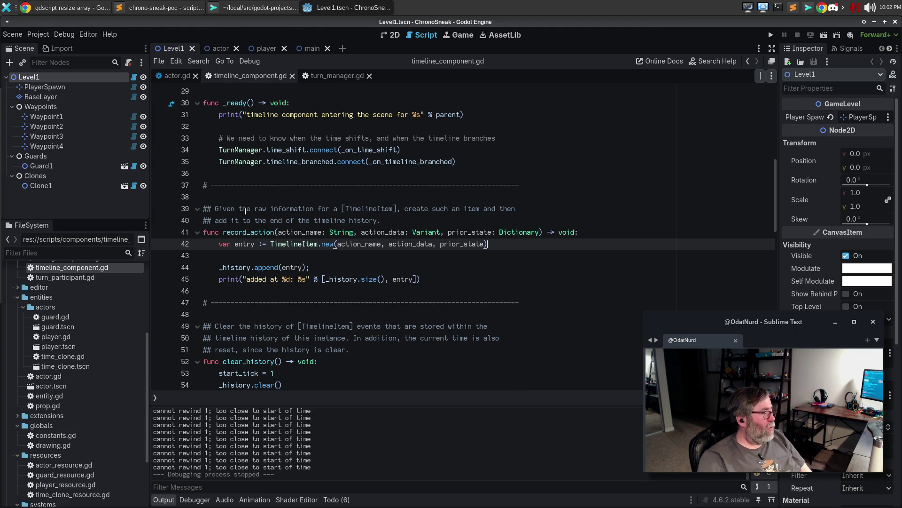
{"action": "mouse_move", "coordinate": [249, 268]}
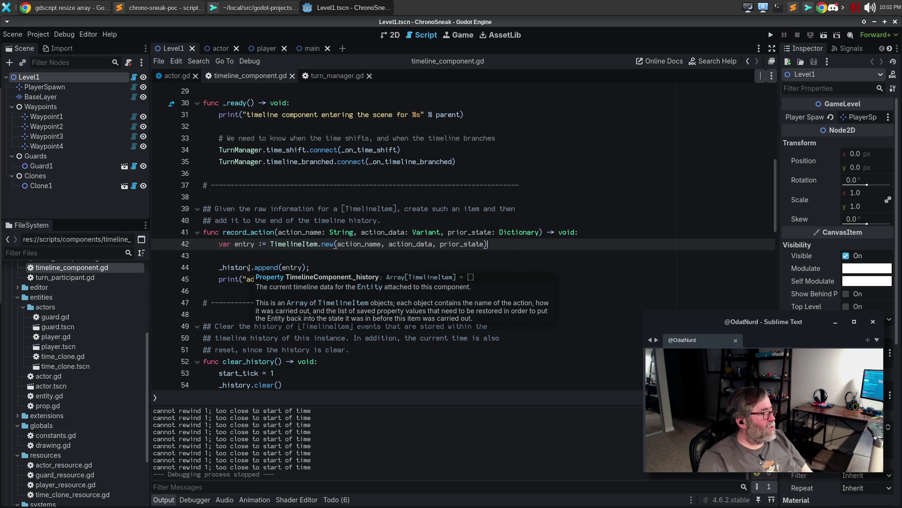
{"action": "scroll", "coordinate": [526, 248], "scroll_direction": "down", "scroll_amount": 7}
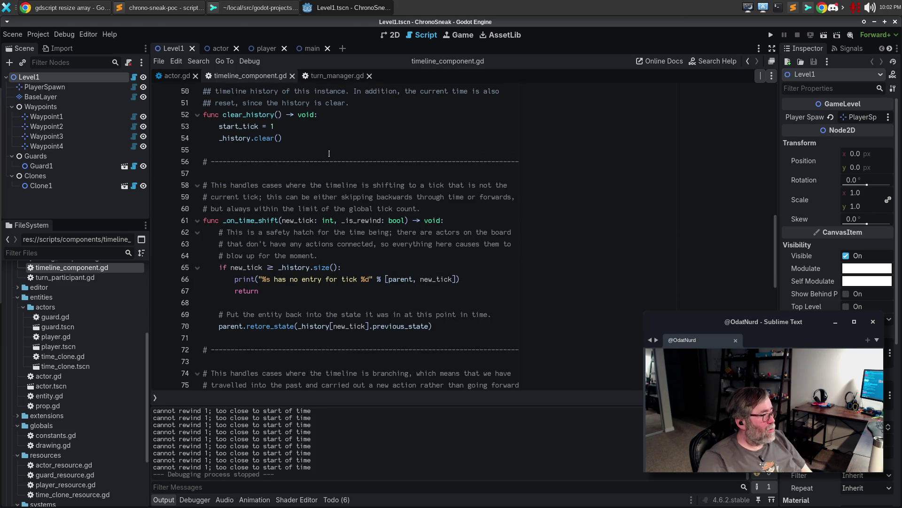
{"action": "left_click", "coordinate": [303, 130]}
Change start_tick = 1 to 0 in clear_history and read _history[new_tick - 1] in _on_time_shift.
{"action": "key", "text": "BackSpace"}
{"action": "type", "text": "0"}
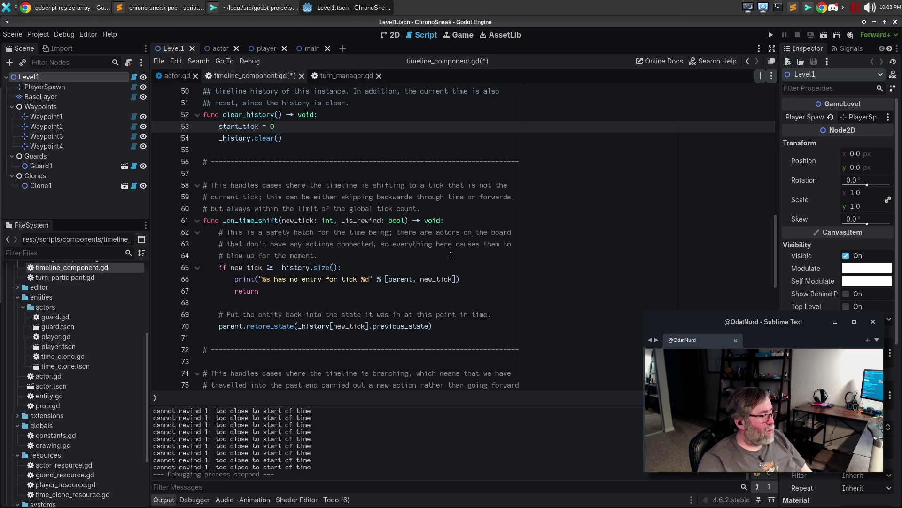
{"action": "left_click", "coordinate": [368, 326]}
{"action": "type", "text": "- 1"}
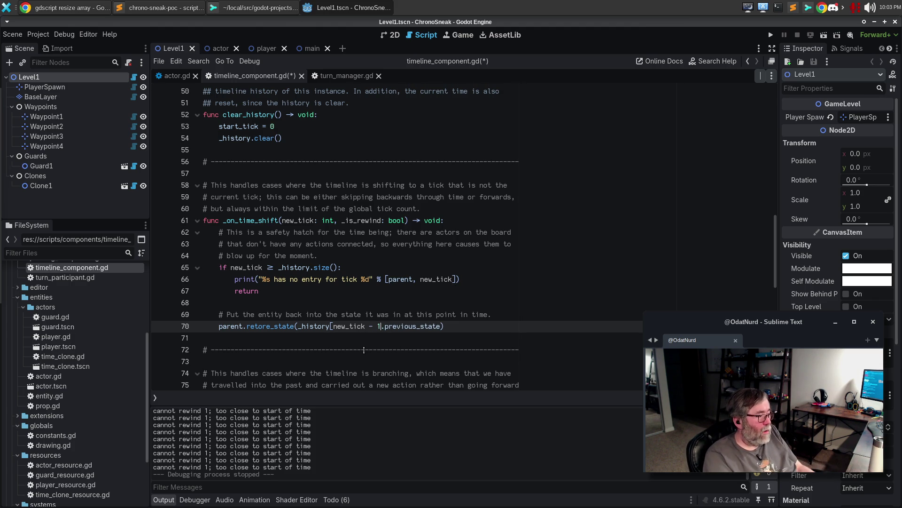
{"action": "scroll", "coordinate": [364, 350], "scroll_direction": "down", "scroll_amount": 2}
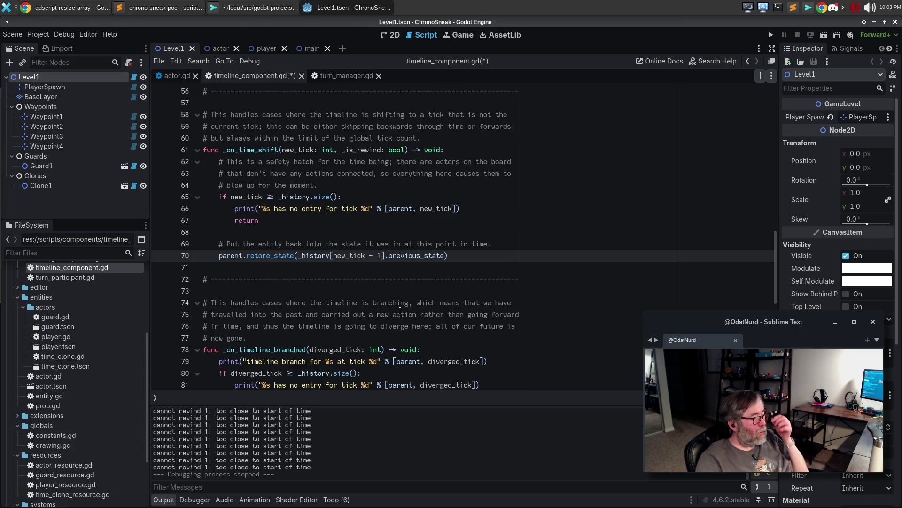
{"action": "scroll", "coordinate": [400, 310], "scroll_direction": "down", "scroll_amount": 3}
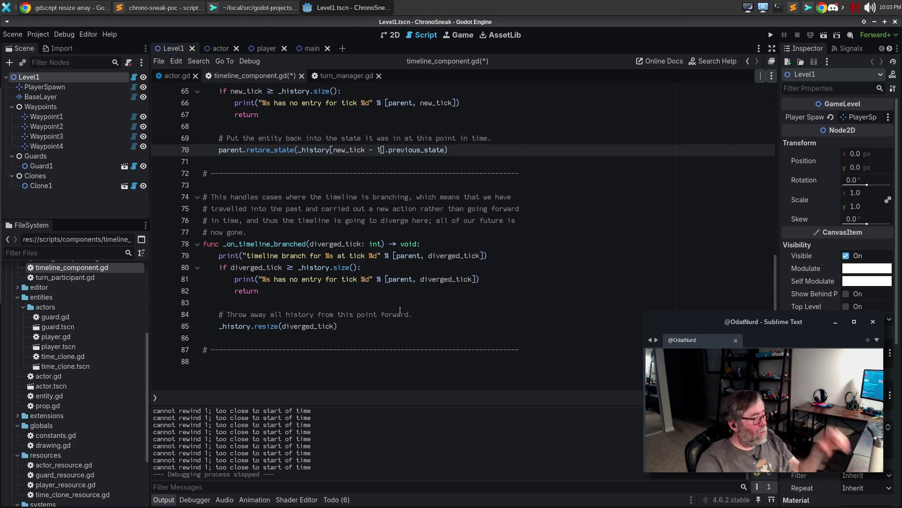
Save and run the game, try rewinding at the start, and switch back to the game window.
{"action": "key", "text": "F5"}
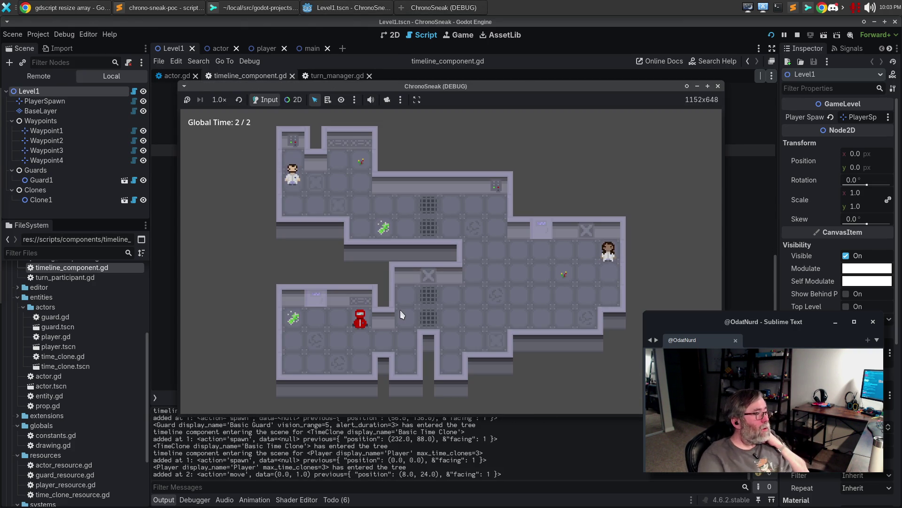
{"action": "key", "text": "z"}
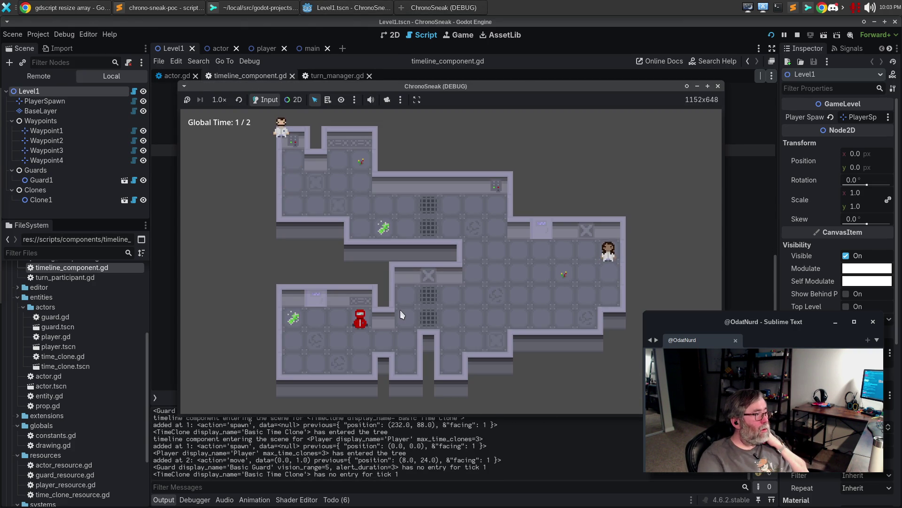
{"action": "key", "text": "z"}
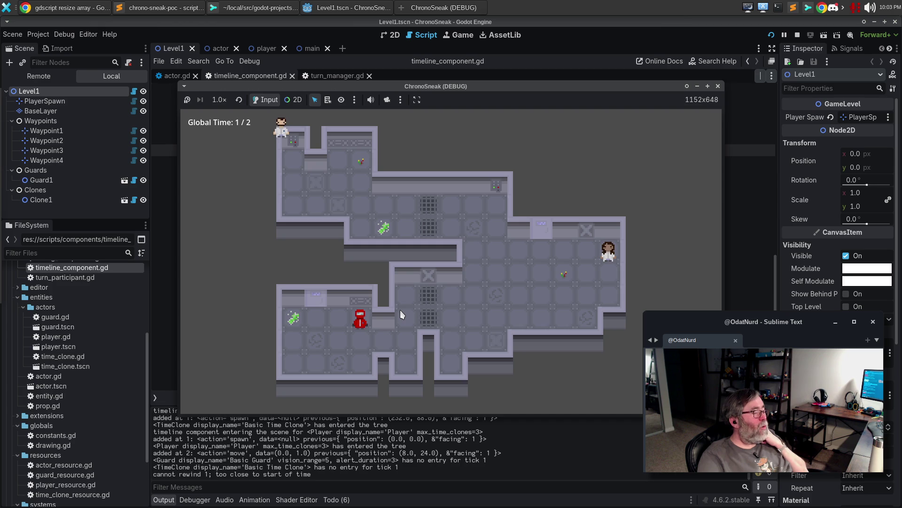
{"action": "key", "text": "F8"}
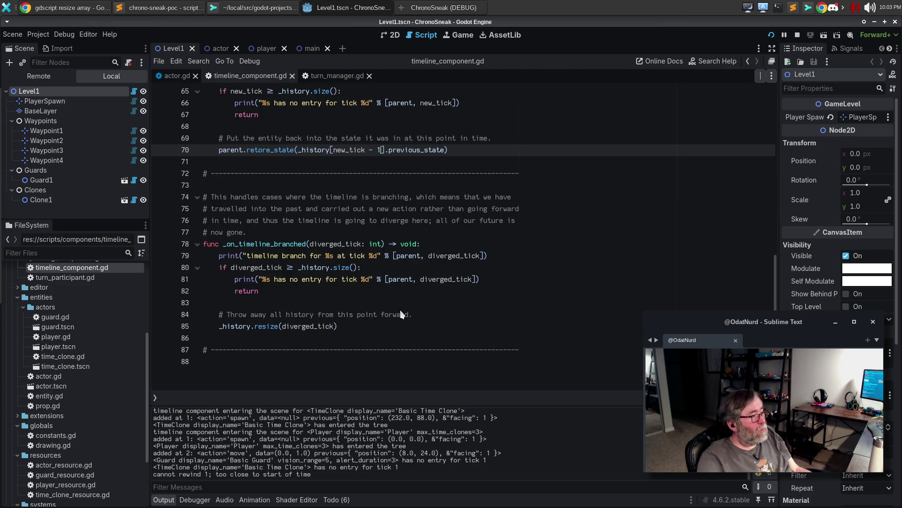
{"action": "key", "text": "alt+Tab"}
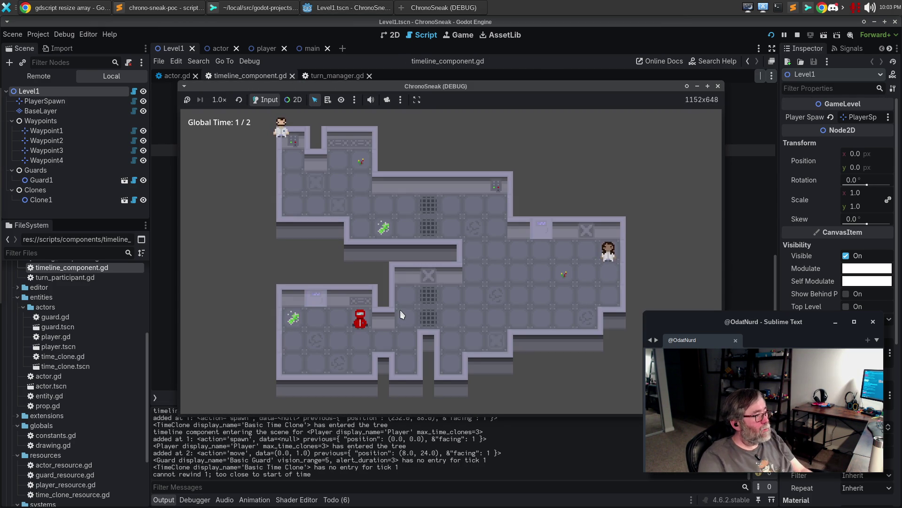
Branch by moving the player down and right to tick 9, rewind to tick 1, then stop the game.
{"action": "key", "text": "Down"}
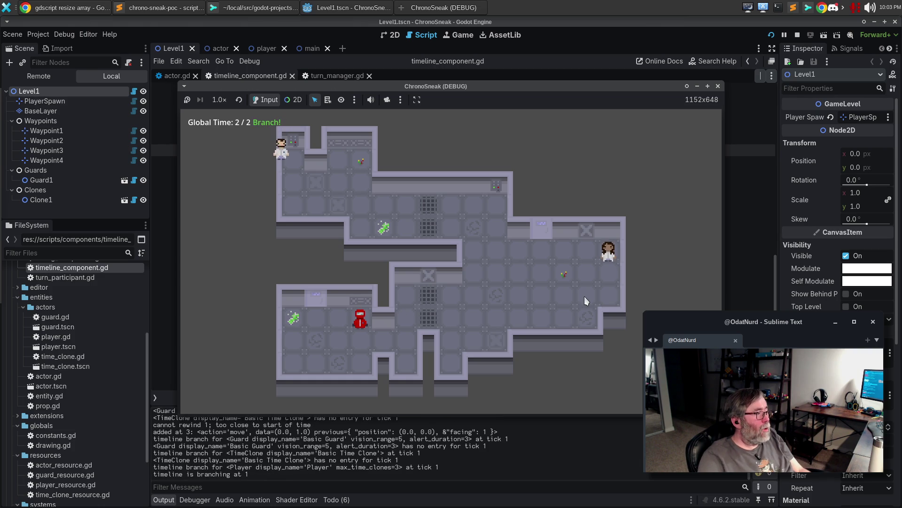
{"action": "key", "text": "Right"}
{"action": "key", "text": "Down"}
{"action": "key", "text": "Down"}
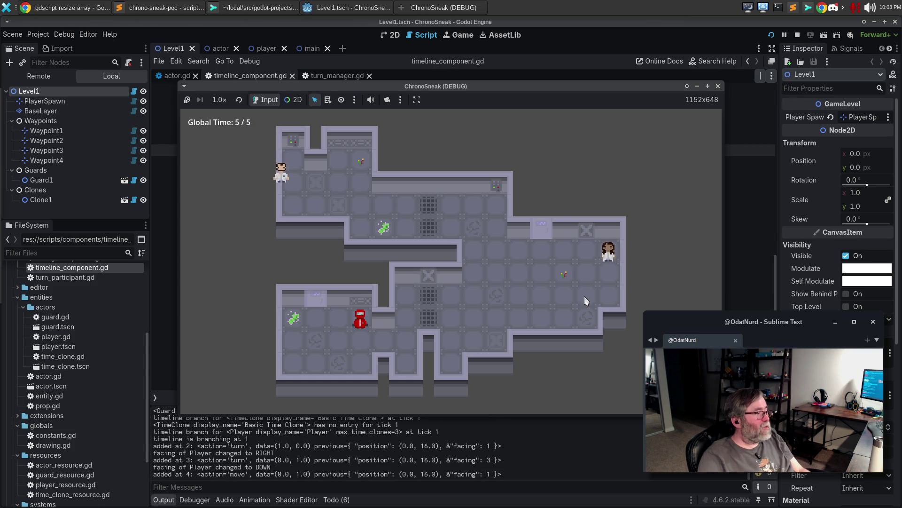
{"action": "key", "text": "Right"}
{"action": "key", "text": "Right"}
{"action": "key", "text": "Down"}
{"action": "key", "text": "Down"}
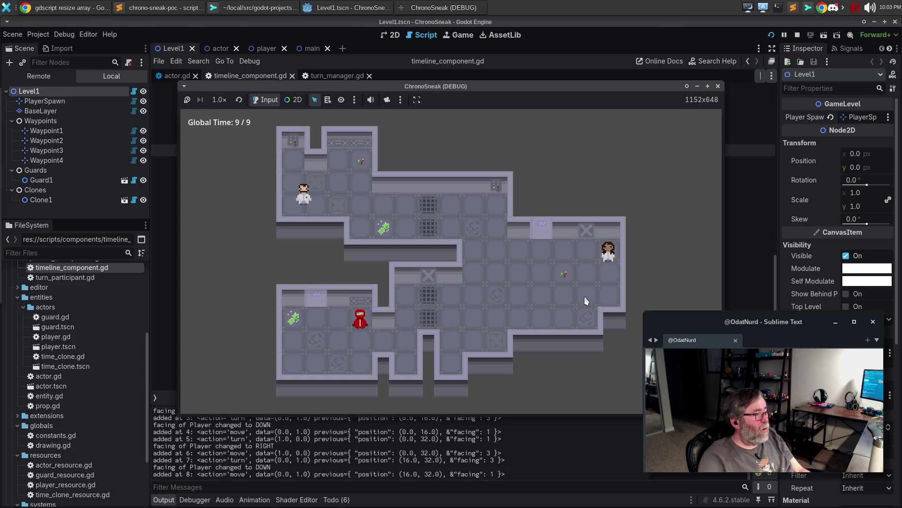
{"action": "key", "text": "z"}
{"action": "key", "text": "z"}
{"action": "key", "text": "z"}
{"action": "key", "text": "z"}
{"action": "key", "text": "z"}
{"action": "key", "text": "z"}
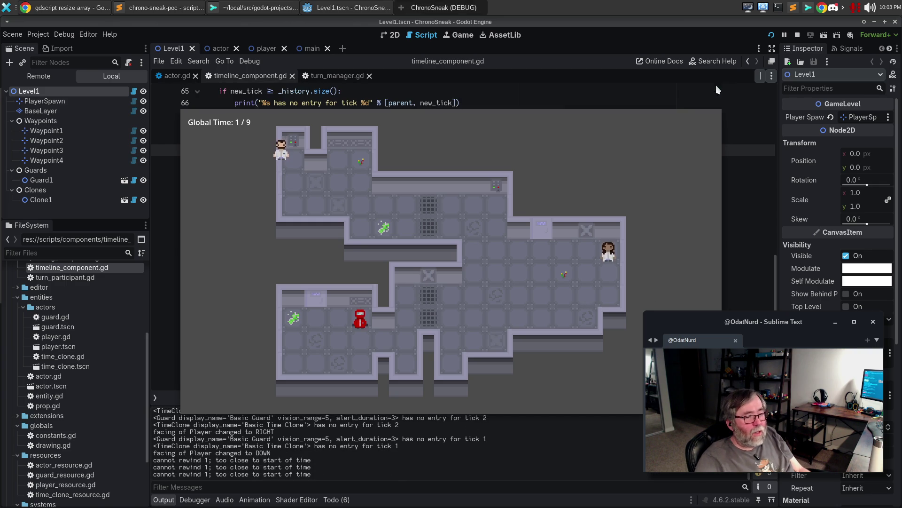
{"action": "left_click", "coordinate": [718, 86]}
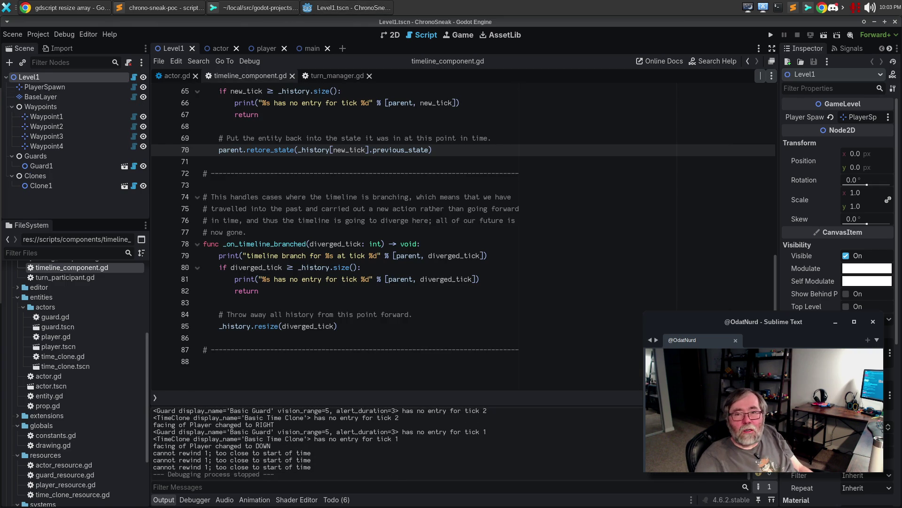